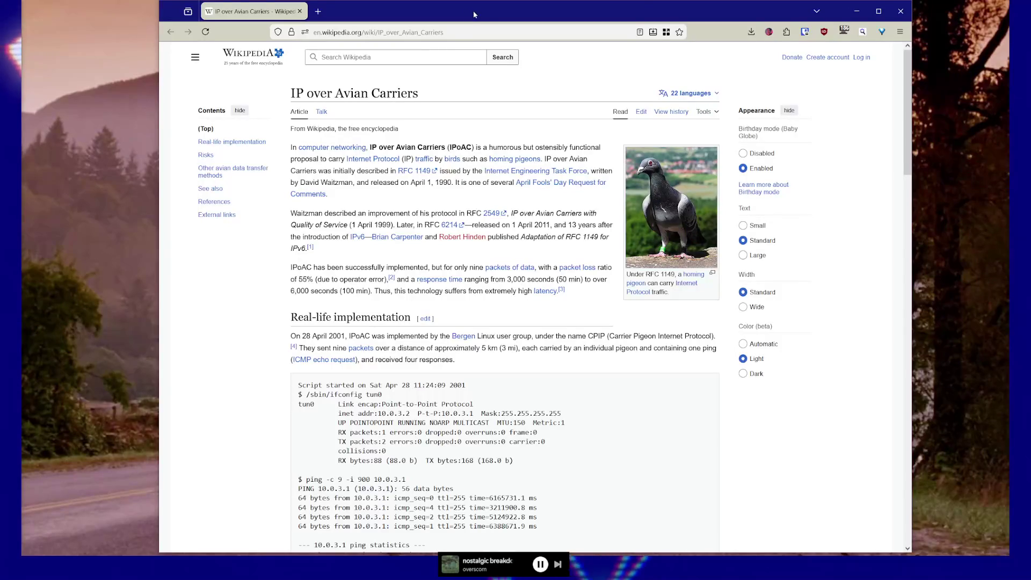
- Scroll the IP over Avian Carriers article past the ping output down to its Risks section
{"action": "left_click_drag", "start_coordinate": [633, 13], "coordinate": [627, 2]}
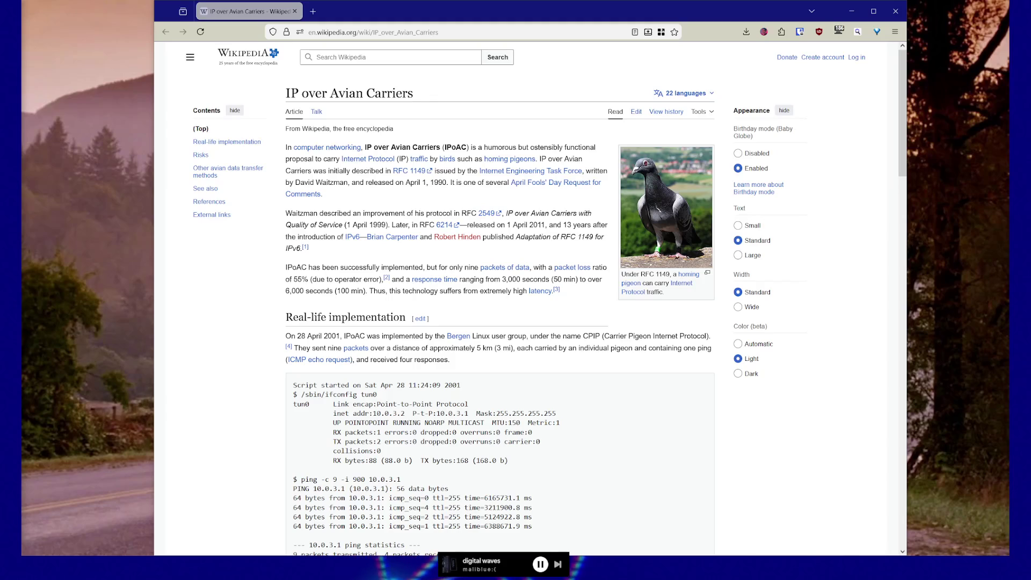
{"action": "scroll", "coordinate": [239, 385], "scroll_direction": "down", "scroll_amount": 6}
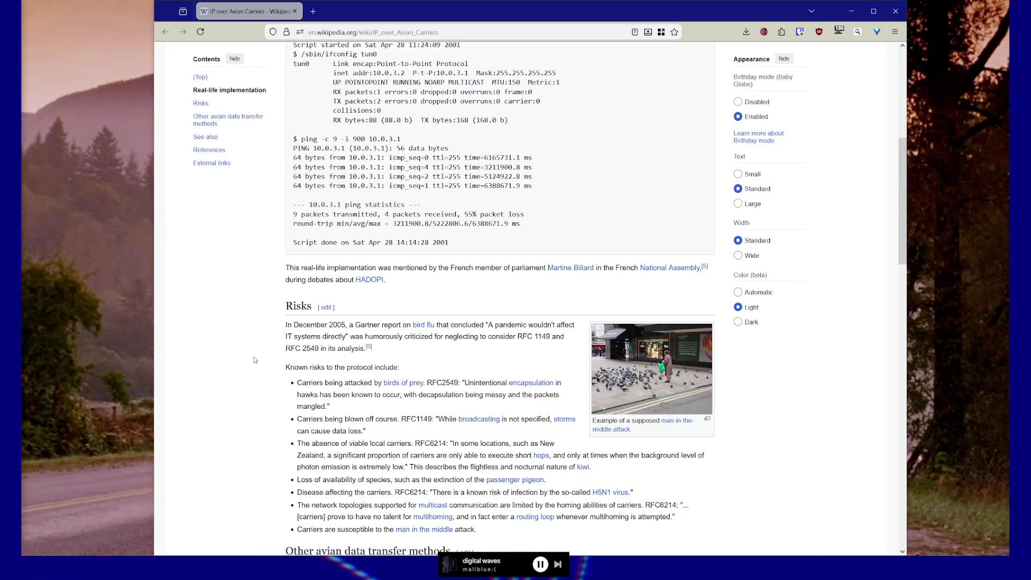
{"action": "scroll", "coordinate": [256, 360], "scroll_direction": "down", "scroll_amount": 3}
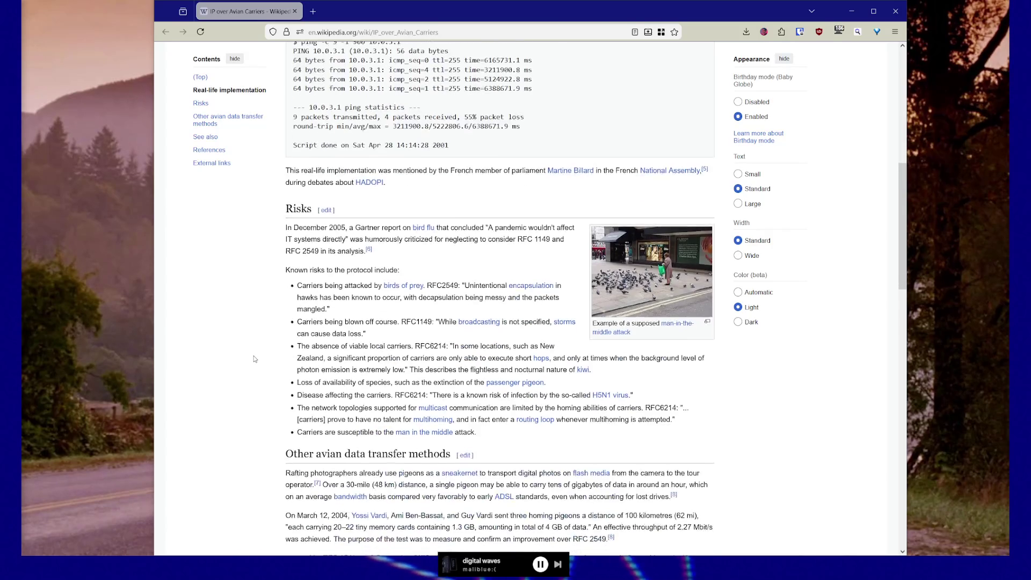
- Scroll on to 'Other avian data transfer methods' and switch the page to the dark colour theme
{"action": "scroll", "coordinate": [255, 359], "scroll_direction": "down", "scroll_amount": 3}
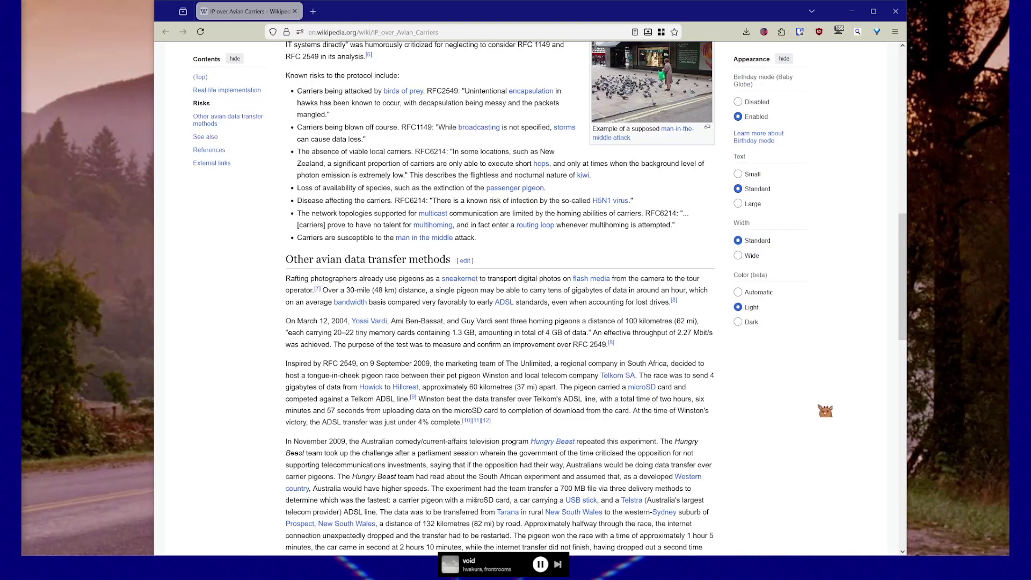
{"action": "left_click", "coordinate": [737, 322]}
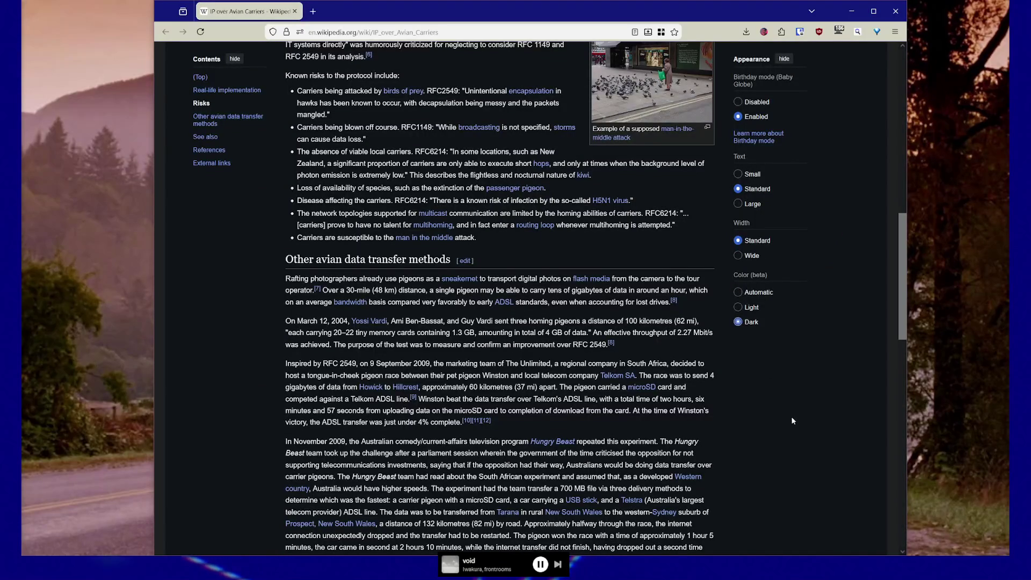
- Set the article text size to Large, scroll through the article, and return to the top
{"action": "left_click", "coordinate": [739, 204]}
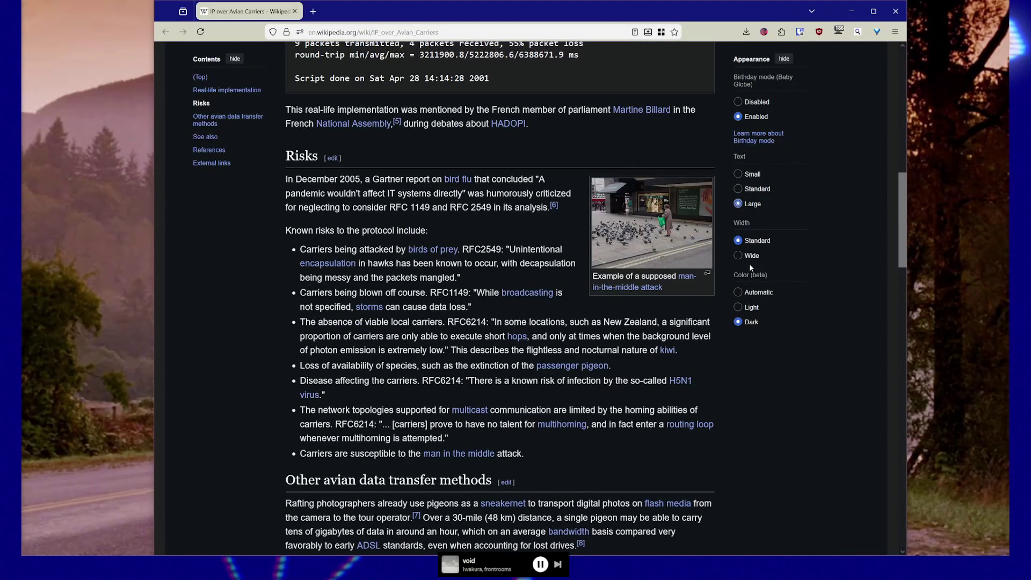
{"action": "scroll", "coordinate": [562, 354], "scroll_direction": "down", "scroll_amount": 7}
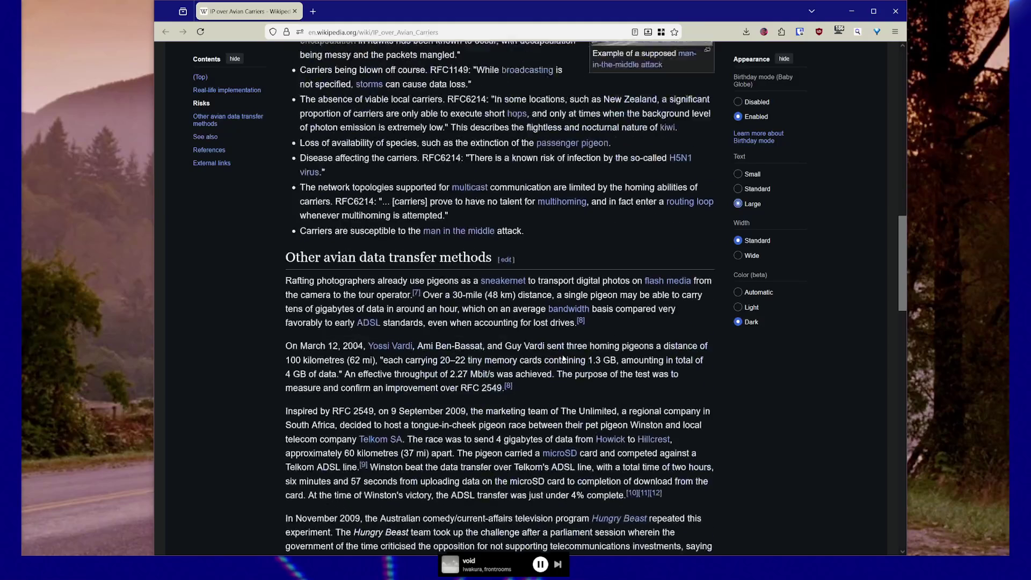
{"action": "scroll", "coordinate": [562, 355], "scroll_direction": "down", "scroll_amount": 6}
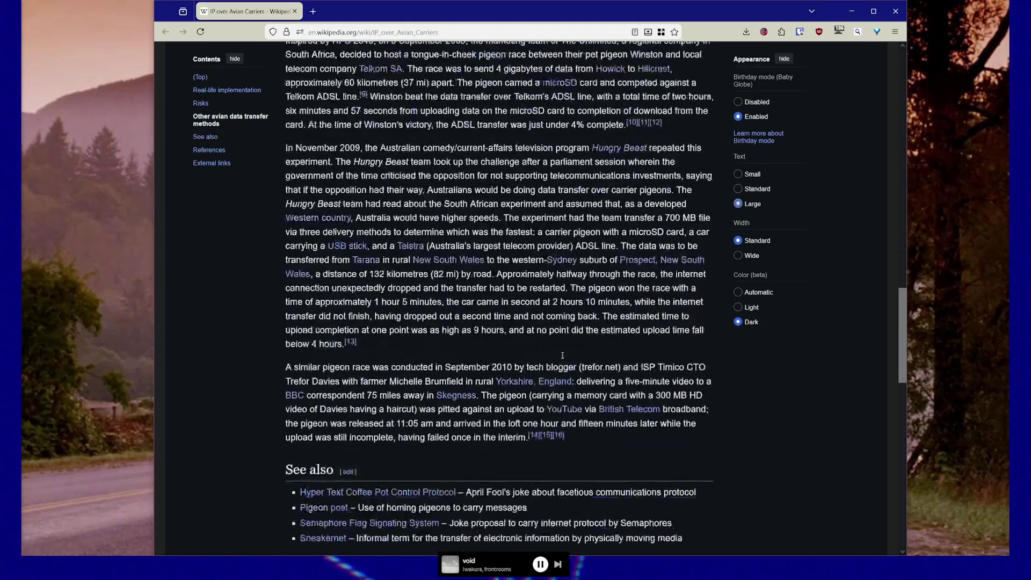
{"action": "scroll", "coordinate": [563, 356], "scroll_direction": "up", "scroll_amount": 3}
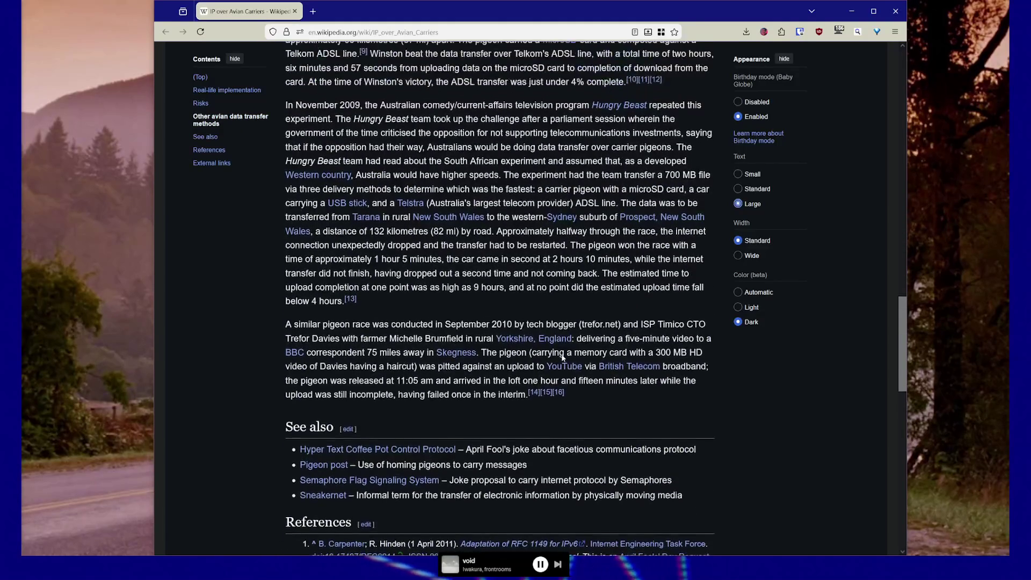
{"action": "scroll", "coordinate": [563, 358], "scroll_direction": "down", "scroll_amount": 1}
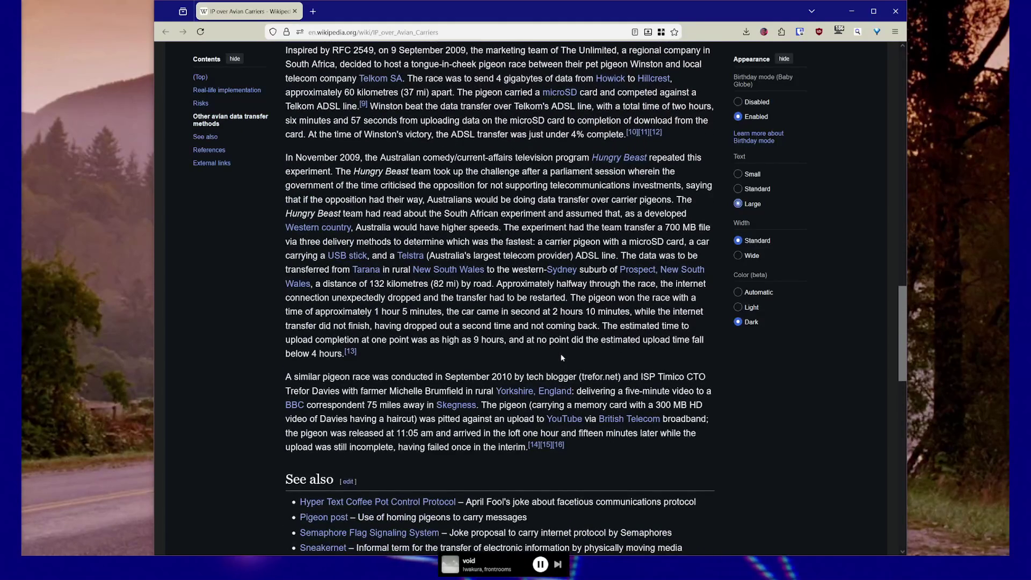
{"action": "scroll", "coordinate": [562, 357], "scroll_direction": "up", "scroll_amount": 3}
{"action": "scroll", "coordinate": [562, 358], "scroll_direction": "down", "scroll_amount": 3}
{"action": "scroll", "coordinate": [562, 357], "scroll_direction": "down", "scroll_amount": 2}
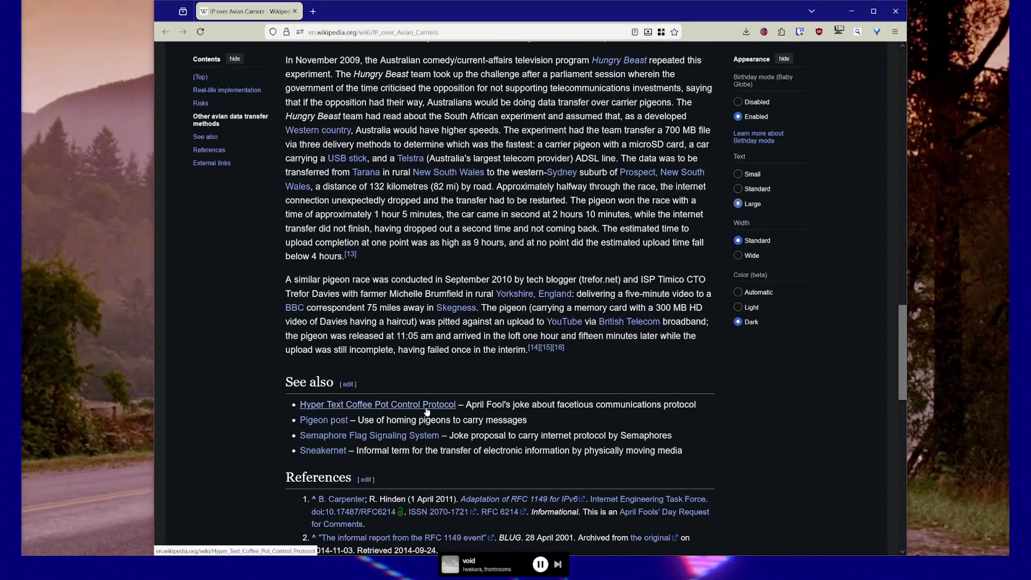
{"action": "mouse_move", "coordinate": [428, 412]}
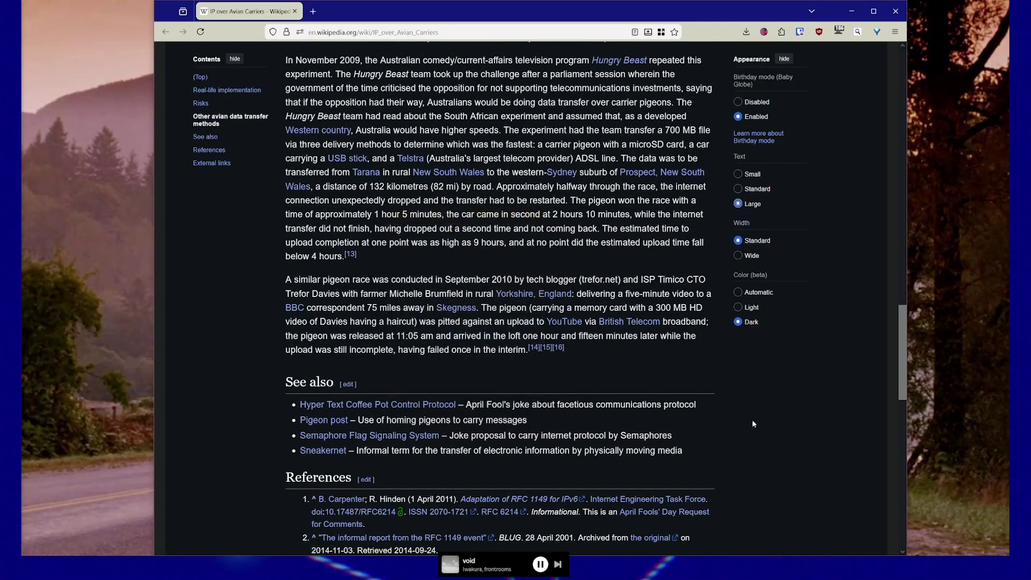
{"action": "scroll", "coordinate": [252, 360], "scroll_direction": "up", "scroll_amount": 15}
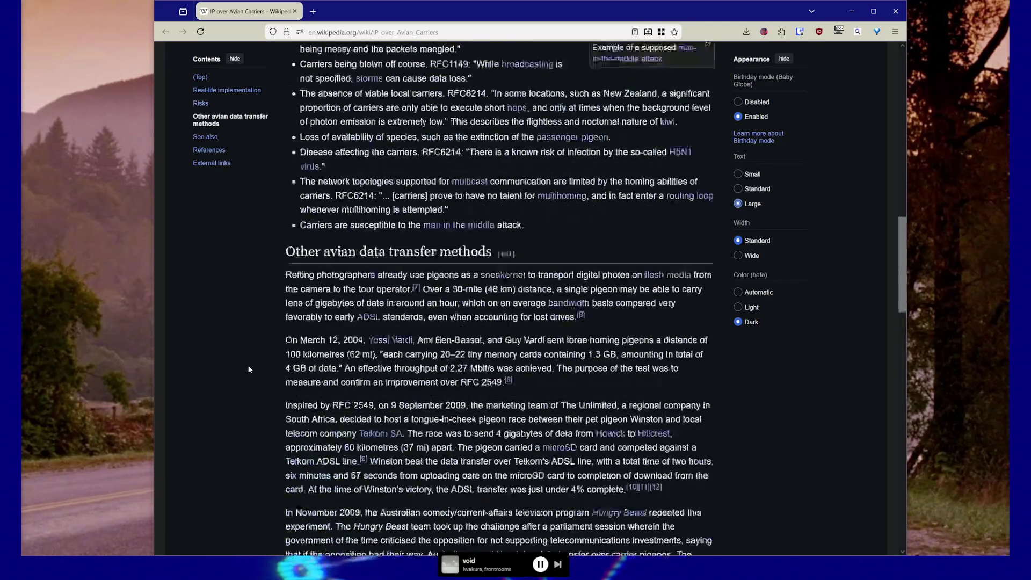
{"action": "scroll", "coordinate": [249, 370], "scroll_direction": "up", "scroll_amount": 5}
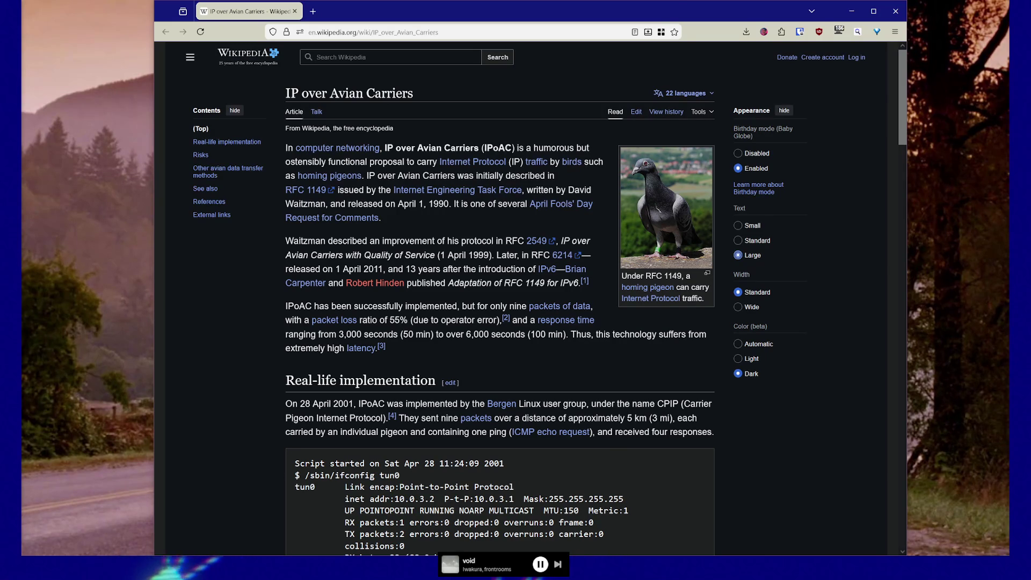
- Bring the IP over Avian Carriers article back and open its Talk page
{"action": "key", "text": "ctrl+w"}
{"action": "key", "text": "alt+Tab"}
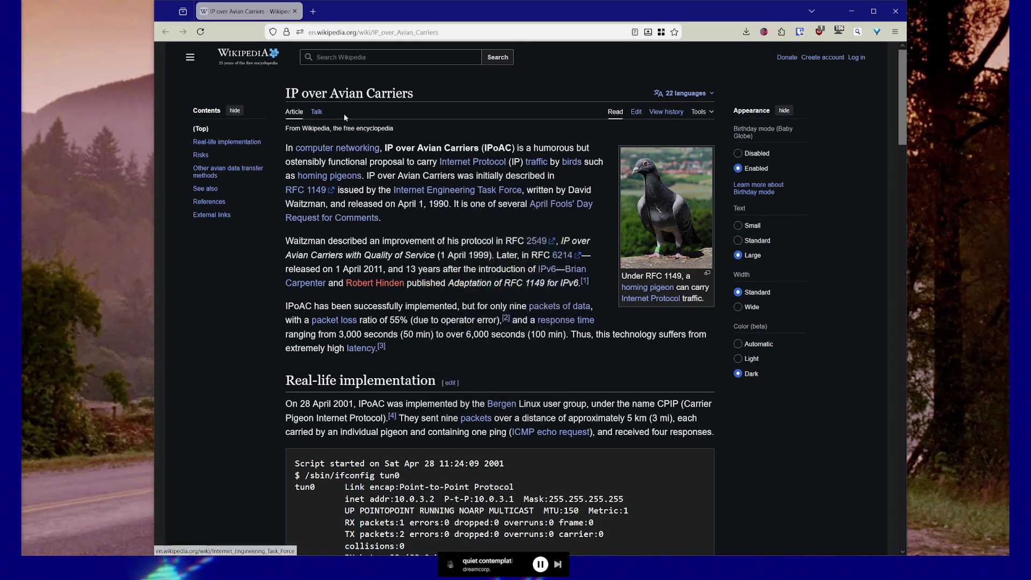
{"action": "left_click", "coordinate": [317, 111]}
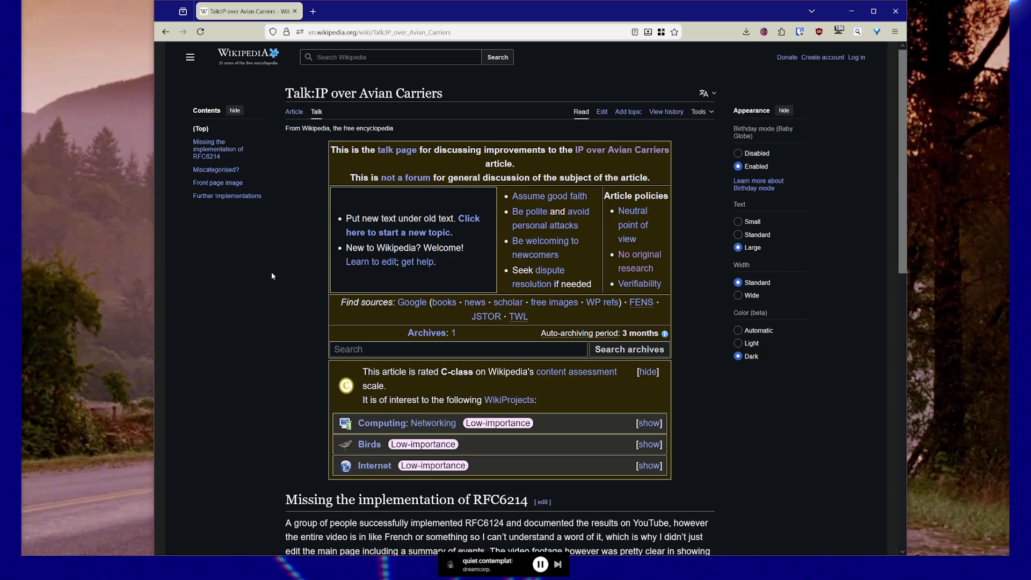
- Scroll the Talk page through the RFC6214, miscategorisation and front page image discussions
{"action": "scroll", "coordinate": [266, 277], "scroll_direction": "down", "scroll_amount": 5}
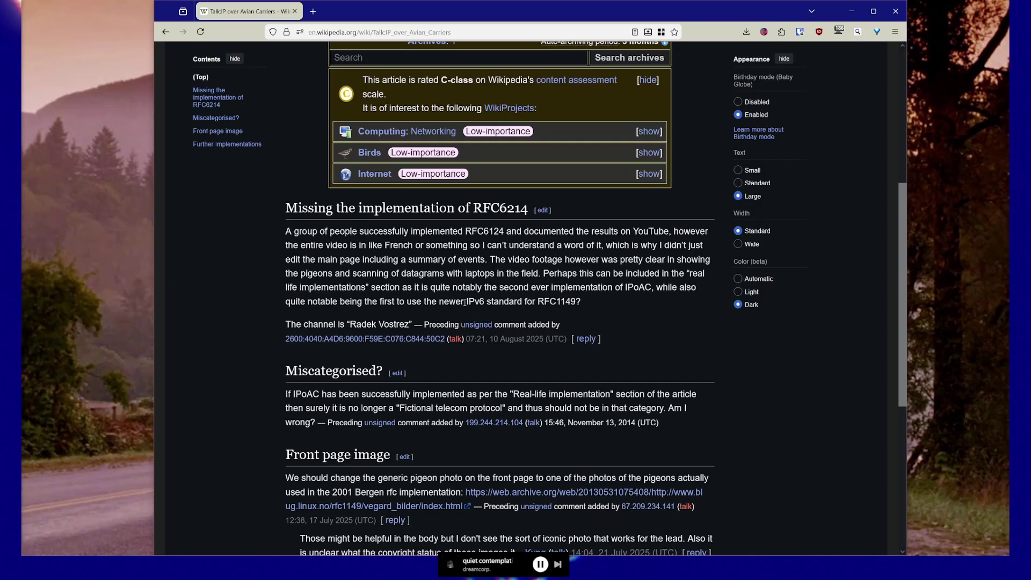
{"action": "scroll", "coordinate": [224, 273], "scroll_direction": "down", "scroll_amount": 3}
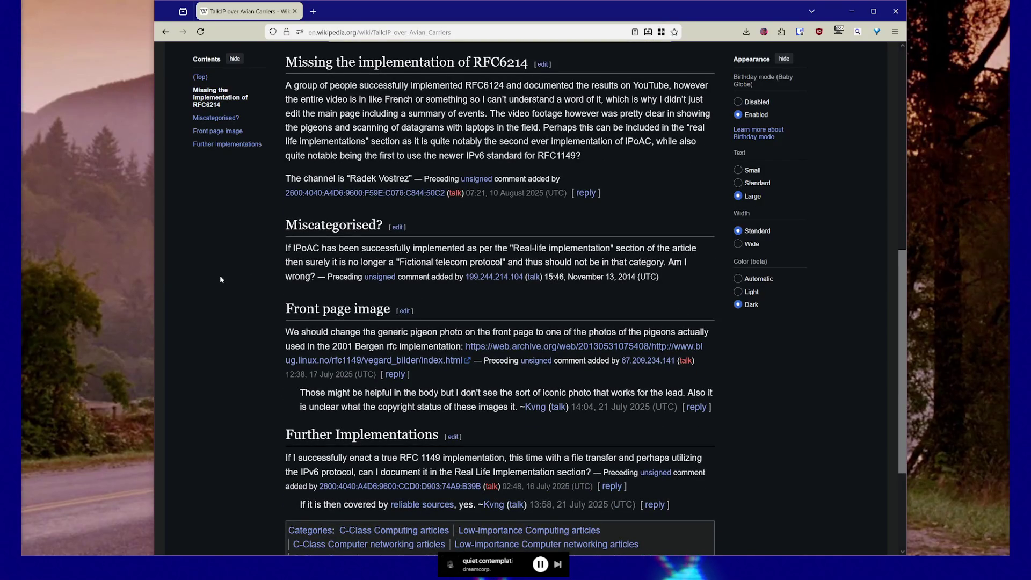
{"action": "scroll", "coordinate": [221, 279], "scroll_direction": "up", "scroll_amount": 1}
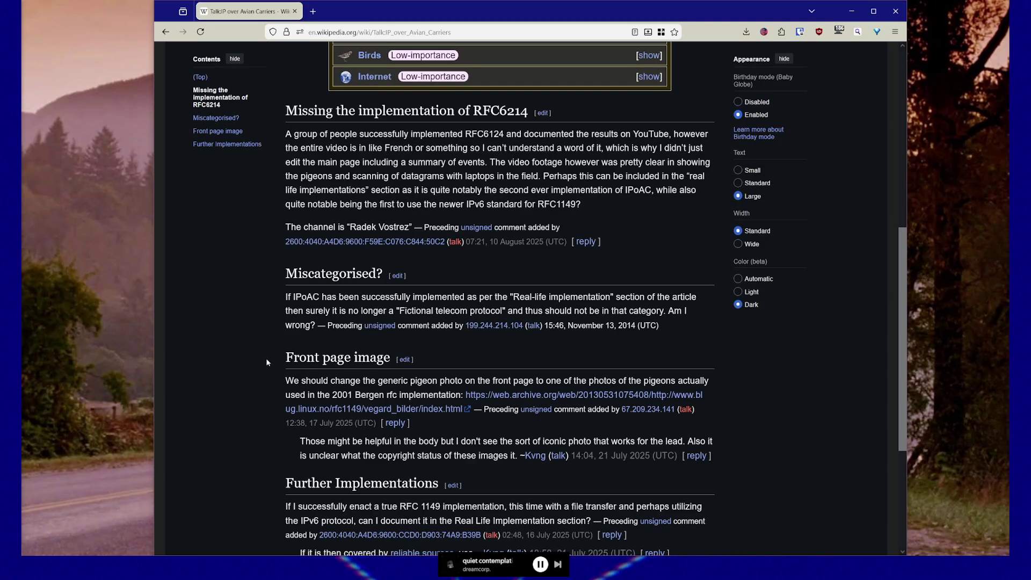
{"action": "scroll", "coordinate": [254, 333], "scroll_direction": "up", "scroll_amount": 1}
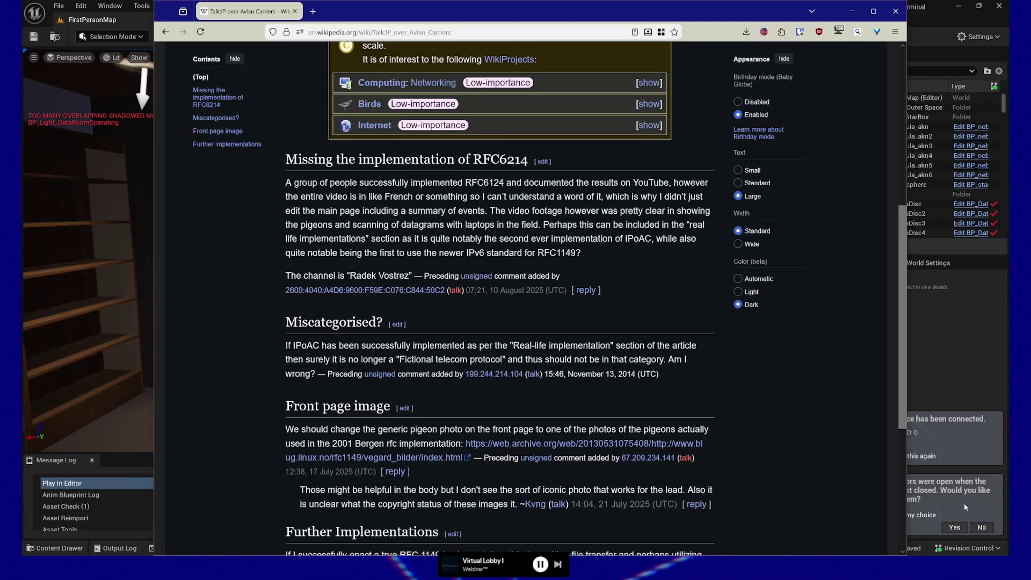
- Bring Unreal Editor forward, reopen last session's asset editors, and show the WBP_Terminal terminal widget
{"action": "left_click", "coordinate": [965, 507]}
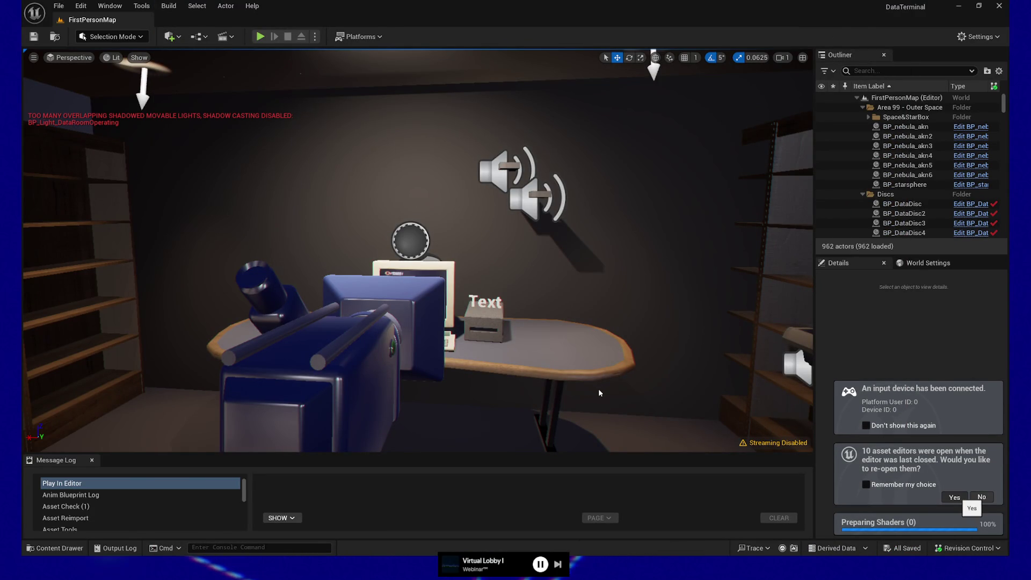
{"action": "left_click", "coordinate": [962, 498]}
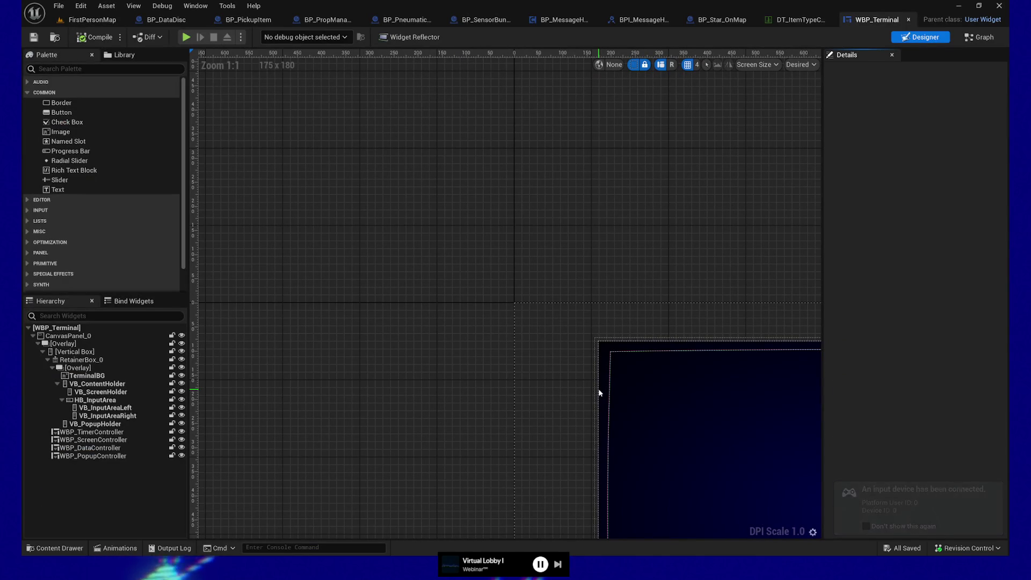
{"action": "mouse_move", "coordinate": [600, 393]}
{"action": "left_mouse_down"}
{"action": "mouse_move", "coordinate": [576, 329]}
{"action": "mouse_move", "coordinate": [484, 211]}
{"action": "mouse_move", "coordinate": [575, 289]}
{"action": "mouse_move", "coordinate": [321, 294]}
{"action": "mouse_move", "coordinate": [444, 335]}
{"action": "left_mouse_up"}
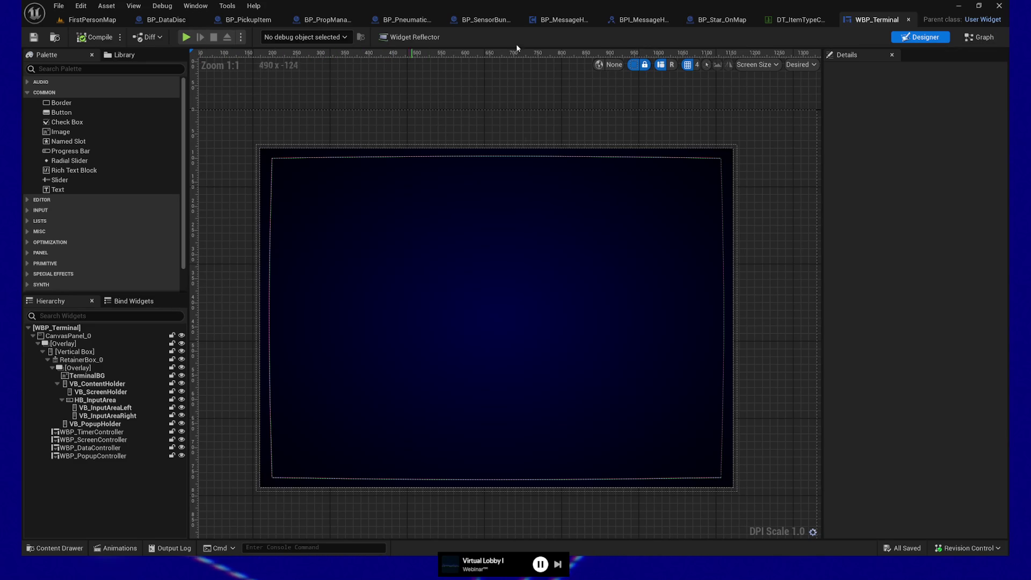
- Switch WBP_Terminal to its Graph and pan over to the FIXME comment and red disc-event sections
{"action": "left_click", "coordinate": [980, 41]}
{"action": "mouse_move", "coordinate": [467, 275]}
{"action": "left_mouse_down"}
{"action": "mouse_move", "coordinate": [583, 309]}
{"action": "mouse_move", "coordinate": [607, 340]}
{"action": "mouse_move", "coordinate": [340, 340]}
{"action": "mouse_move", "coordinate": [548, 148]}
{"action": "mouse_move", "coordinate": [636, 189]}
{"action": "left_mouse_up"}
{"action": "scroll", "coordinate": [620, 337], "scroll_direction": "down", "scroll_amount": 1}
{"action": "scroll", "coordinate": [339, 342], "scroll_direction": "down", "scroll_amount": 1}
{"action": "scroll", "coordinate": [340, 343], "scroll_direction": "down", "scroll_amount": 1}
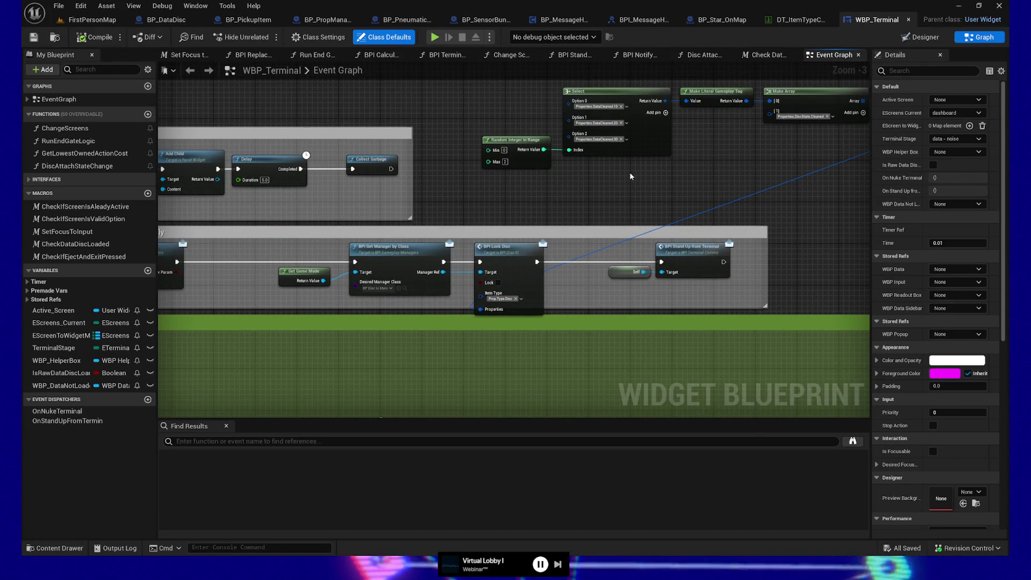
{"action": "mouse_move", "coordinate": [567, 199]}
{"action": "left_mouse_down"}
{"action": "mouse_move", "coordinate": [734, 183]}
{"action": "mouse_move", "coordinate": [713, 301]}
{"action": "left_mouse_up"}
{"action": "scroll", "coordinate": [713, 301], "scroll_direction": "down", "scroll_amount": 3}
{"action": "left_click_drag", "start_coordinate": [498, 349], "coordinate": [553, 244]}
- Zoom in on the two disc-event Bind sections and open the Disc Attach State Change function
{"action": "scroll", "coordinate": [664, 191], "scroll_direction": "up", "scroll_amount": 4}
{"action": "scroll", "coordinate": [664, 190], "scroll_direction": "up", "scroll_amount": 1}
{"action": "left_click_drag", "start_coordinate": [664, 191], "coordinate": [590, 279]}
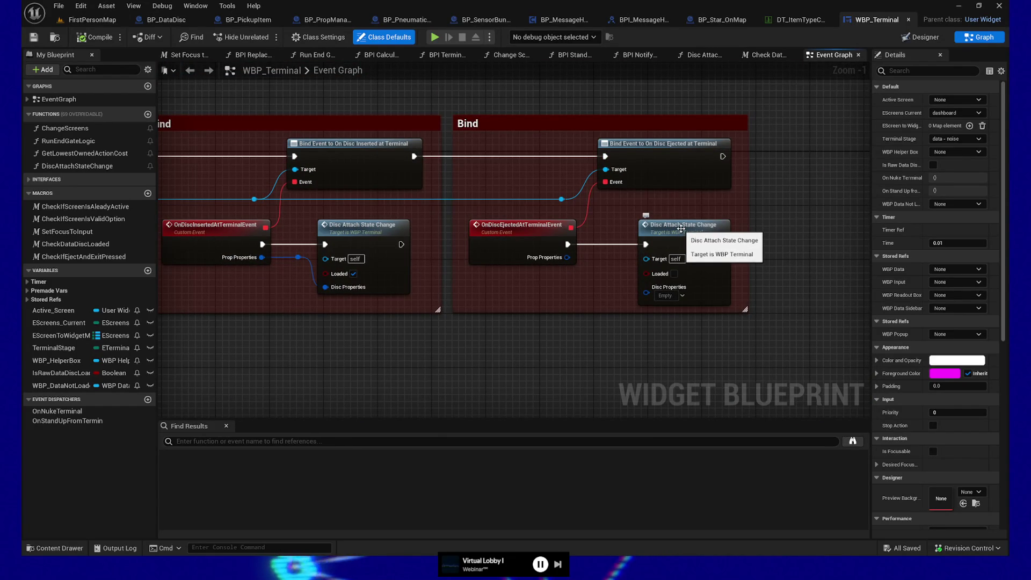
{"action": "left_click_drag", "start_coordinate": [531, 300], "coordinate": [580, 312]}
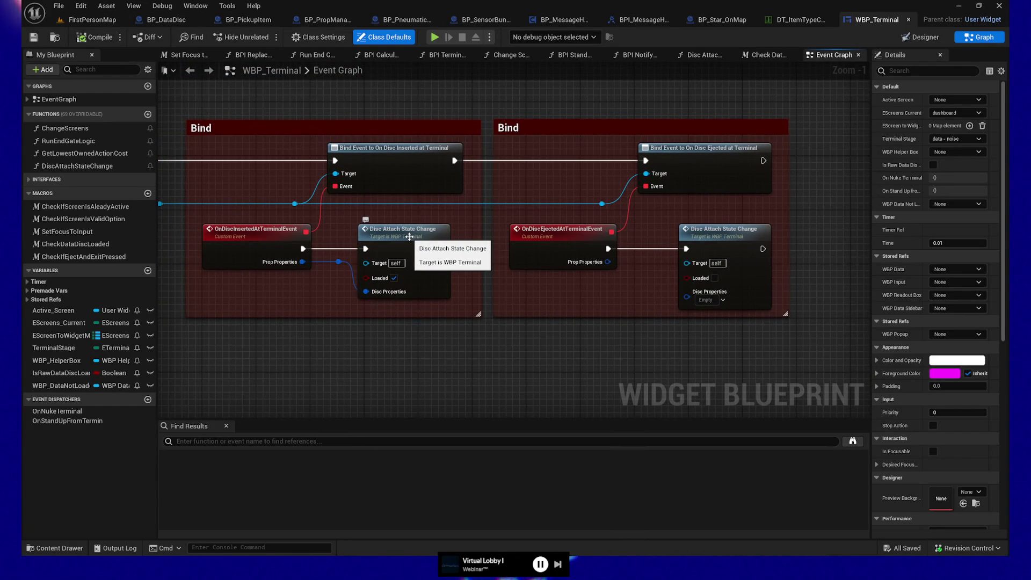
{"action": "double_click", "coordinate": [410, 237]}
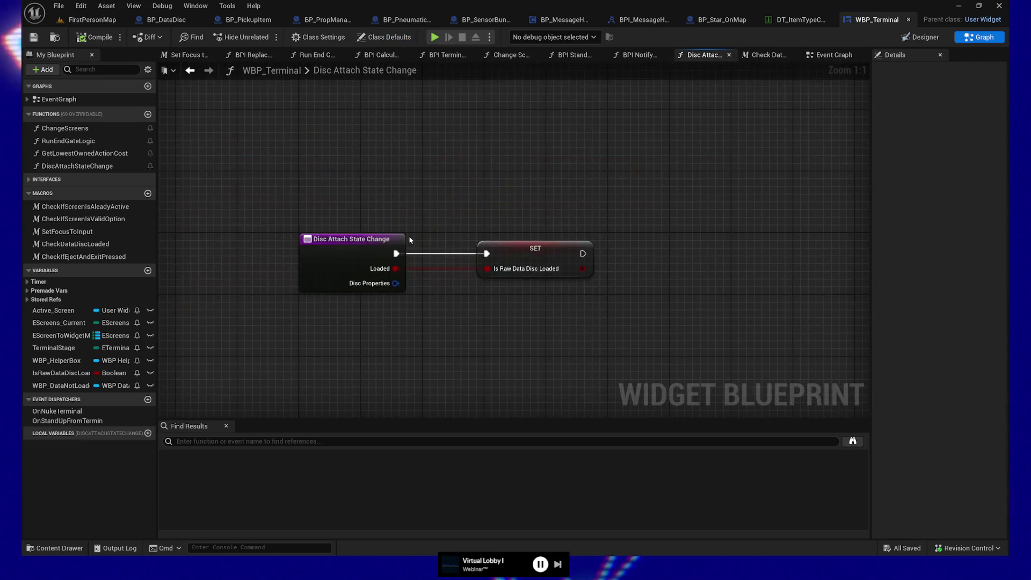
{"action": "left_click_drag", "start_coordinate": [473, 324], "coordinate": [536, 312]}
{"action": "key", "text": "ctrl+a"}
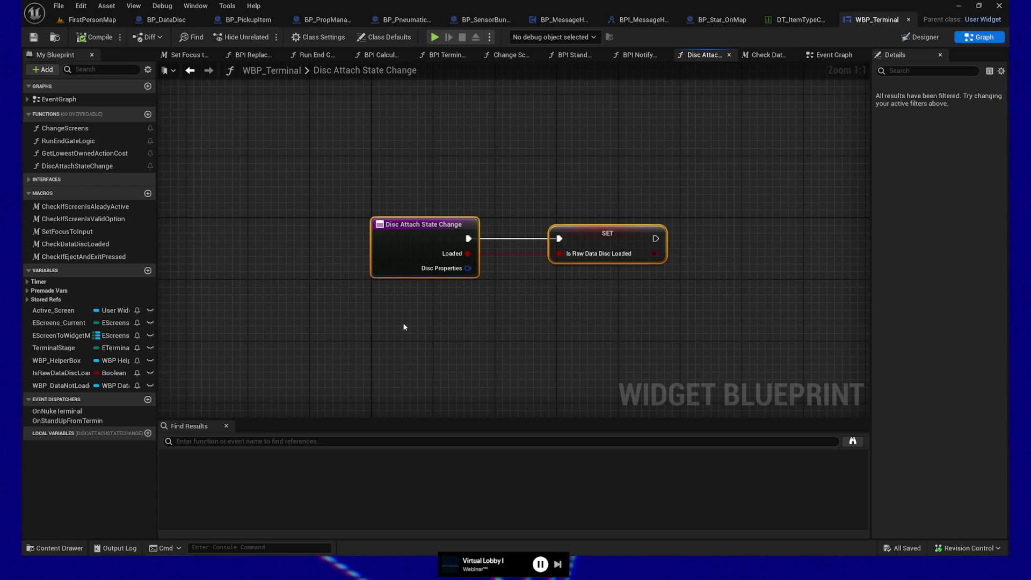
{"action": "left_click_drag", "start_coordinate": [695, 324], "coordinate": [656, 326]}
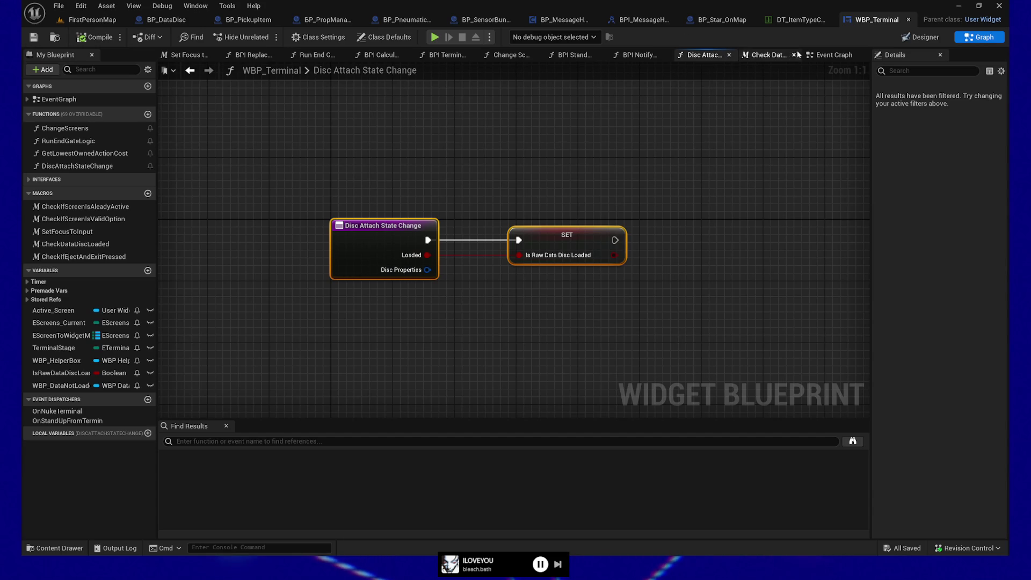
- Return to the Event Graph and select the Cast comment with its node
{"action": "left_click", "coordinate": [815, 56]}
{"action": "scroll", "coordinate": [281, 357], "scroll_direction": "down", "scroll_amount": 2}
{"action": "mouse_move", "coordinate": [281, 356]}
{"action": "left_mouse_down"}
{"action": "mouse_move", "coordinate": [376, 311]}
{"action": "mouse_move", "coordinate": [493, 325]}
{"action": "left_mouse_up"}
{"action": "mouse_move", "coordinate": [420, 319]}
{"action": "left_mouse_down"}
{"action": "mouse_move", "coordinate": [508, 321]}
{"action": "mouse_move", "coordinate": [528, 339]}
{"action": "left_mouse_up"}
{"action": "left_click_drag", "start_coordinate": [600, 344], "coordinate": [394, 302]}
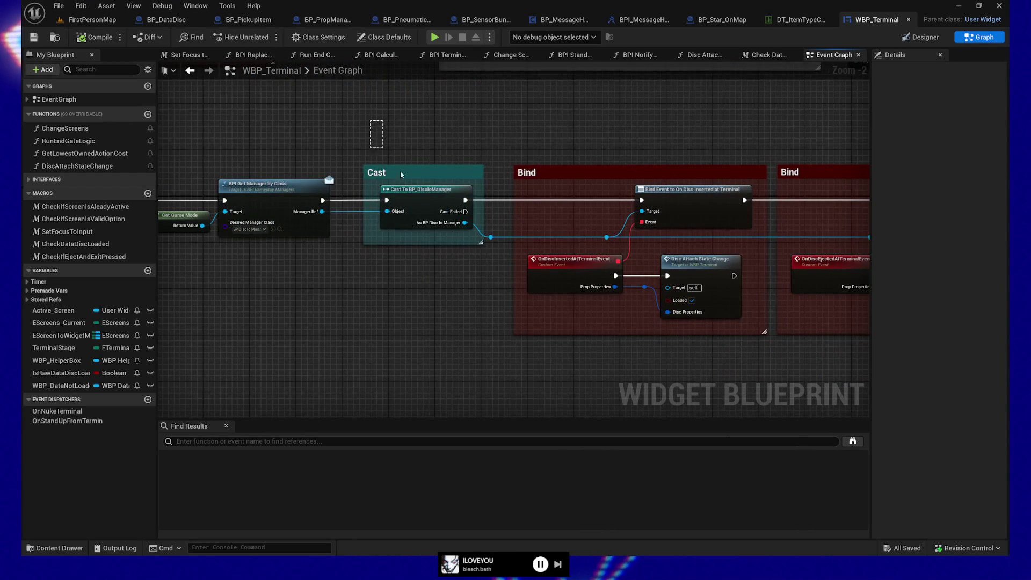
{"action": "left_click_drag", "start_coordinate": [376, 234], "coordinate": [513, 302]}
{"action": "left_click_drag", "start_coordinate": [363, 137], "coordinate": [428, 278]}
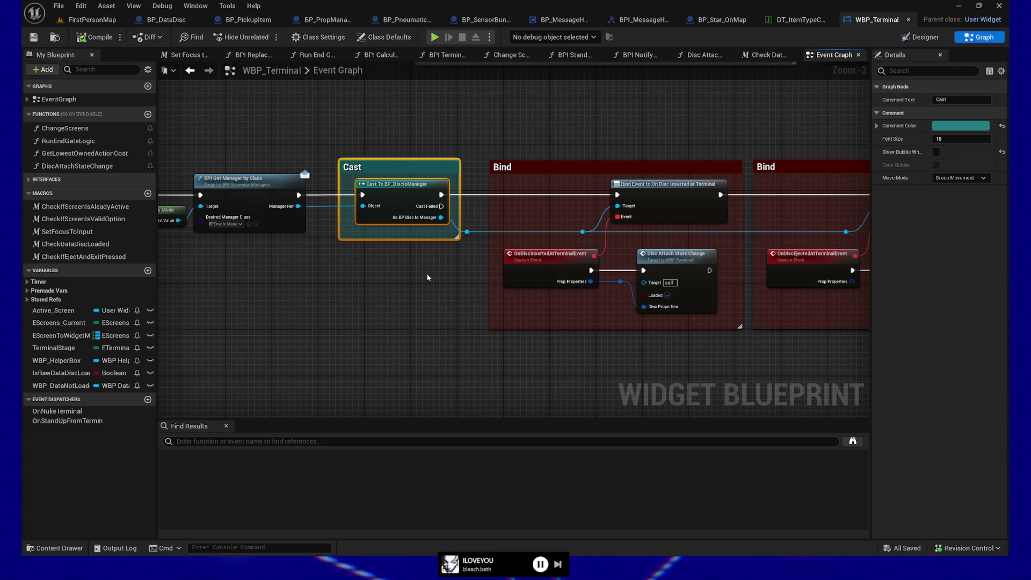
- Look over the Bind sections, zoom to the Event Tick row, and select Branch, Set Focus and Is Visible
{"action": "mouse_move", "coordinate": [428, 278]}
{"action": "left_mouse_down"}
{"action": "mouse_move", "coordinate": [376, 249]}
{"action": "mouse_move", "coordinate": [415, 337]}
{"action": "mouse_move", "coordinate": [527, 288]}
{"action": "mouse_move", "coordinate": [479, 214]}
{"action": "mouse_move", "coordinate": [600, 290]}
{"action": "left_mouse_up"}
{"action": "left_click_drag", "start_coordinate": [476, 286], "coordinate": [451, 400]}
{"action": "scroll", "coordinate": [472, 143], "scroll_direction": "down", "scroll_amount": 2}
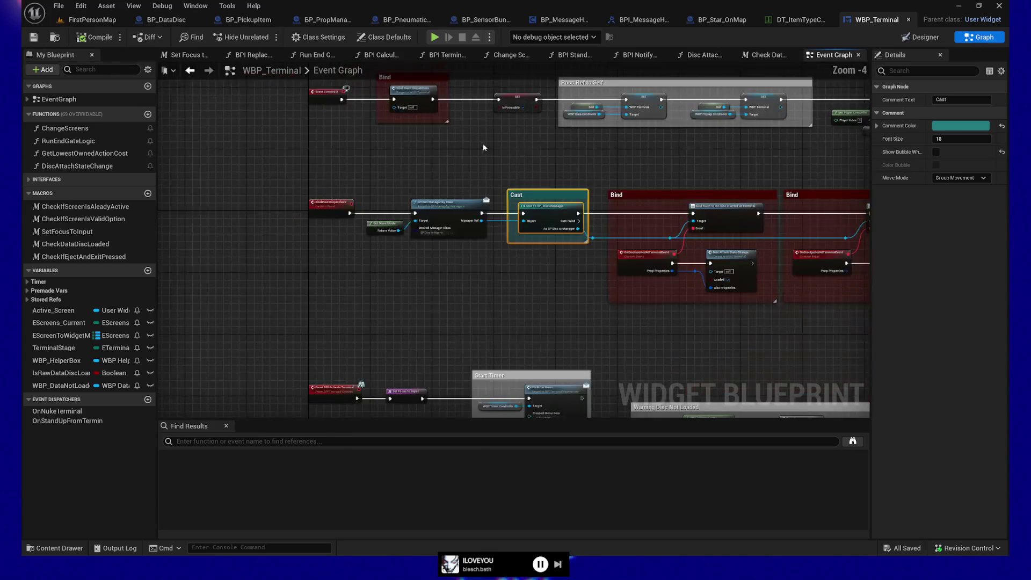
{"action": "left_click_drag", "start_coordinate": [473, 143], "coordinate": [491, 329]}
{"action": "left_click_drag", "start_coordinate": [496, 239], "coordinate": [507, 298]}
{"action": "scroll", "coordinate": [510, 282], "scroll_direction": "up", "scroll_amount": 2}
{"action": "left_click_drag", "start_coordinate": [306, 157], "coordinate": [669, 310]}
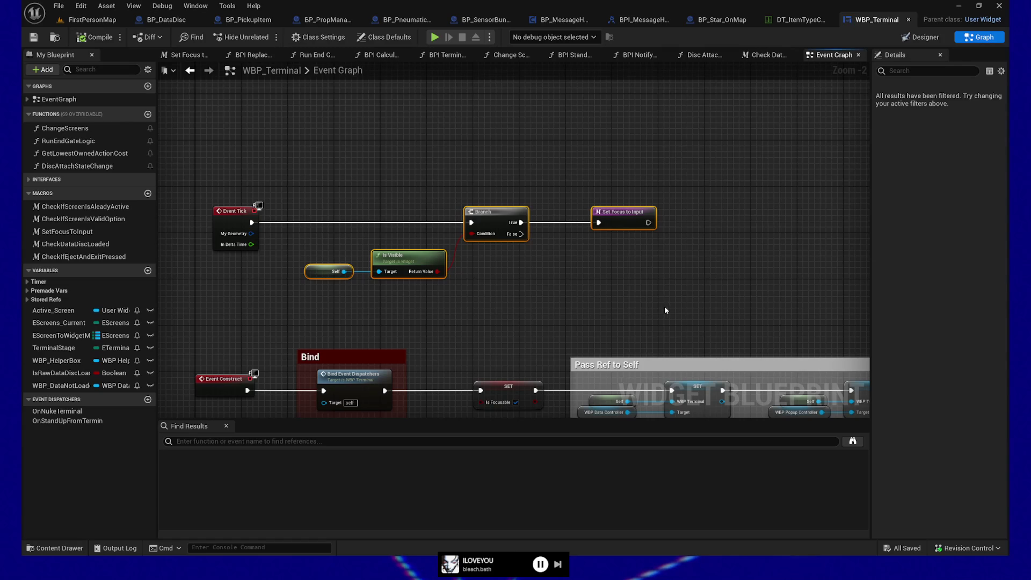
- Marquee-select the Event Tick logic, narrowing the selection to Self and Is Visible
{"action": "mouse_move", "coordinate": [175, 138]}
{"action": "left_mouse_down"}
{"action": "mouse_move", "coordinate": [409, 226]}
{"action": "mouse_move", "coordinate": [776, 315]}
{"action": "mouse_move", "coordinate": [765, 304]}
{"action": "left_mouse_up"}
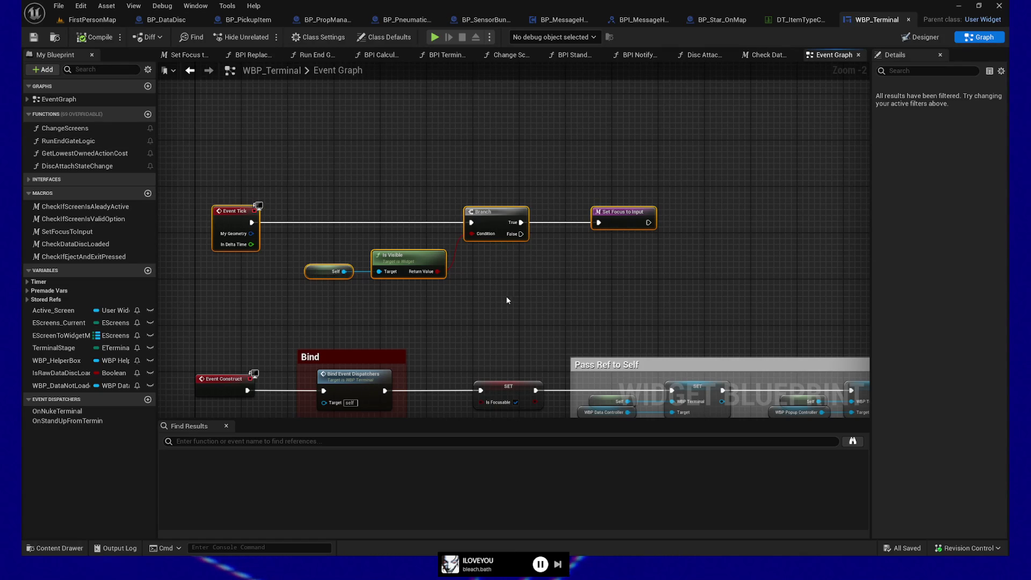
{"action": "mouse_move", "coordinate": [235, 151]}
{"action": "left_mouse_down"}
{"action": "mouse_move", "coordinate": [669, 288]}
{"action": "mouse_move", "coordinate": [738, 287]}
{"action": "left_mouse_up"}
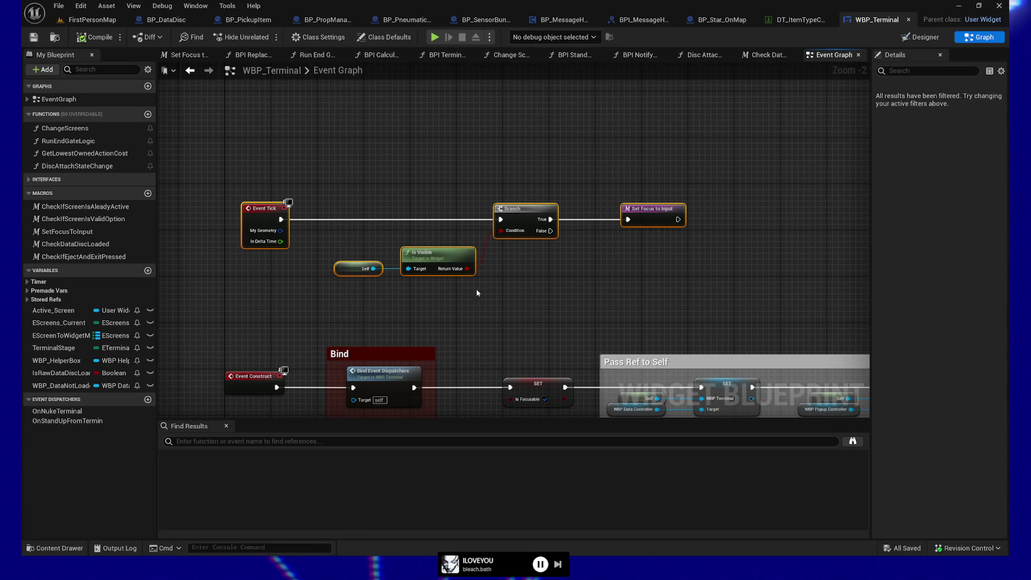
{"action": "left_click_drag", "start_coordinate": [338, 269], "coordinate": [452, 304]}
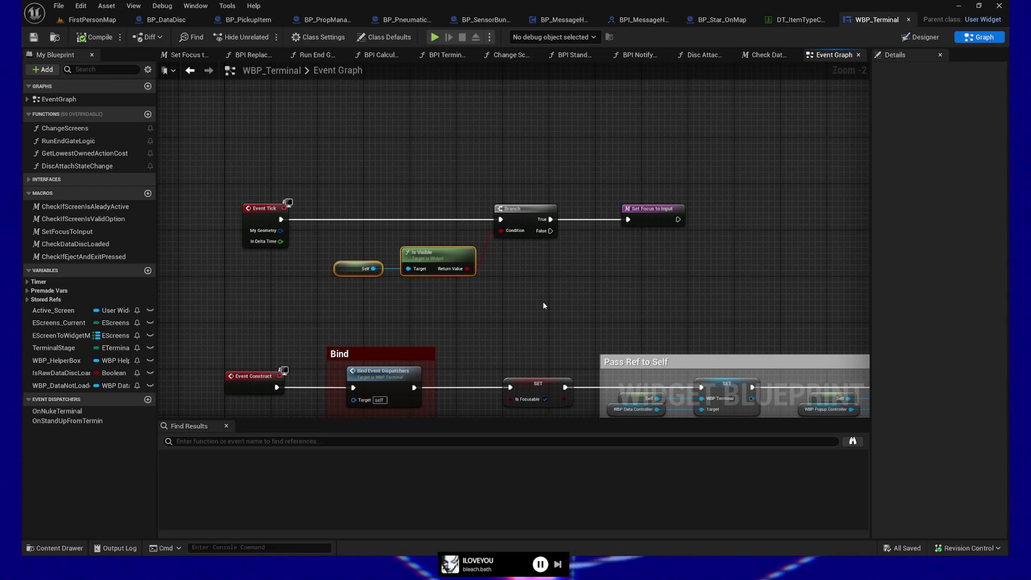
- Shift the Event Tick node left to align with Event Construct, then select SET Is Focusable
{"action": "mouse_move", "coordinate": [543, 306]}
{"action": "left_mouse_down"}
{"action": "mouse_move", "coordinate": [556, 183]}
{"action": "mouse_move", "coordinate": [546, 205]}
{"action": "left_mouse_up"}
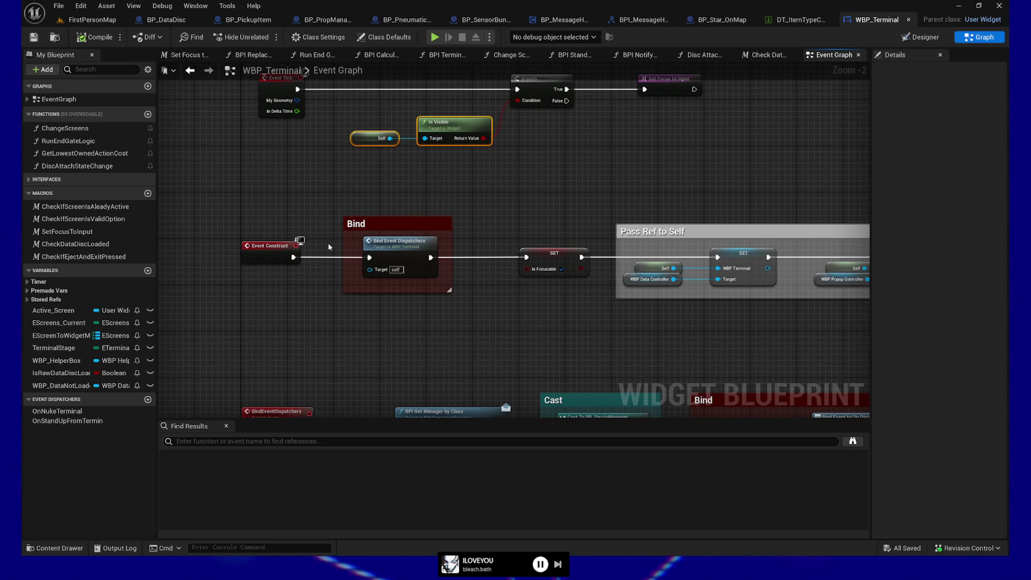
{"action": "left_click_drag", "start_coordinate": [294, 195], "coordinate": [307, 266]}
{"action": "left_click_drag", "start_coordinate": [319, 157], "coordinate": [304, 157]}
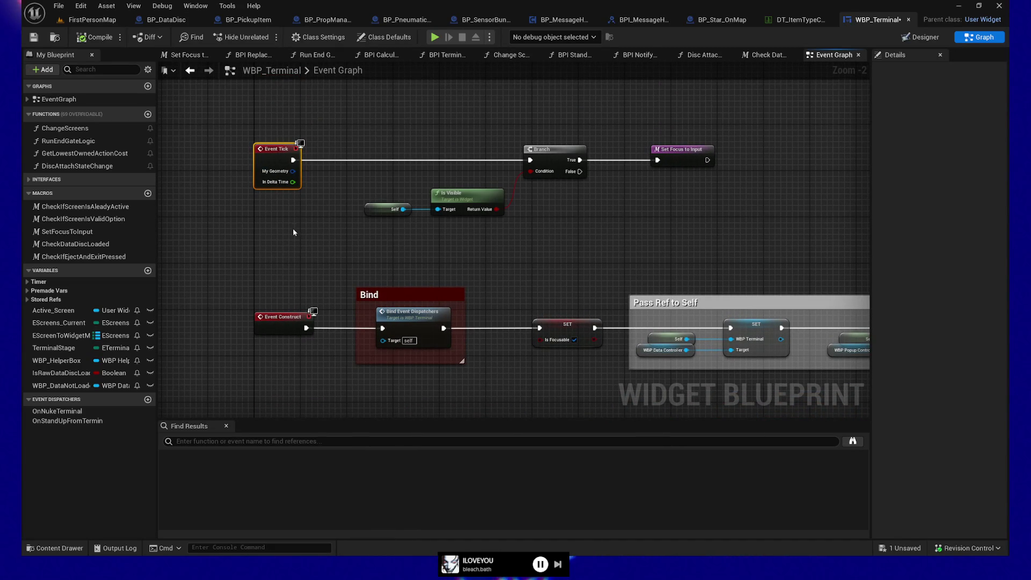
{"action": "left_click", "coordinate": [342, 264]}
{"action": "mouse_move", "coordinate": [342, 243]}
{"action": "left_mouse_down"}
{"action": "mouse_move", "coordinate": [273, 181]}
{"action": "mouse_move", "coordinate": [444, 340]}
{"action": "mouse_move", "coordinate": [351, 336]}
{"action": "left_mouse_up"}
{"action": "mouse_move", "coordinate": [334, 223]}
{"action": "left_mouse_down"}
{"action": "mouse_move", "coordinate": [446, 311]}
{"action": "mouse_move", "coordinate": [252, 312]}
{"action": "mouse_move", "coordinate": [436, 353]}
{"action": "mouse_move", "coordinate": [494, 256]}
{"action": "left_mouse_up"}
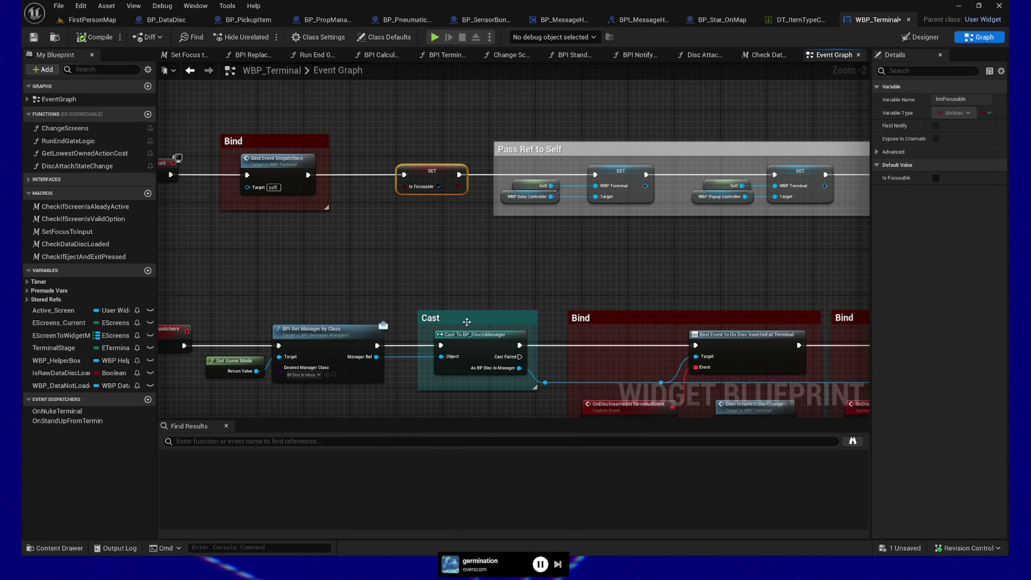
- Select the Cast and Bind comments and move the Bind and Pass Ref to Self rows lower
{"action": "left_click", "coordinate": [467, 322]}
{"action": "left_click", "coordinate": [273, 143]}
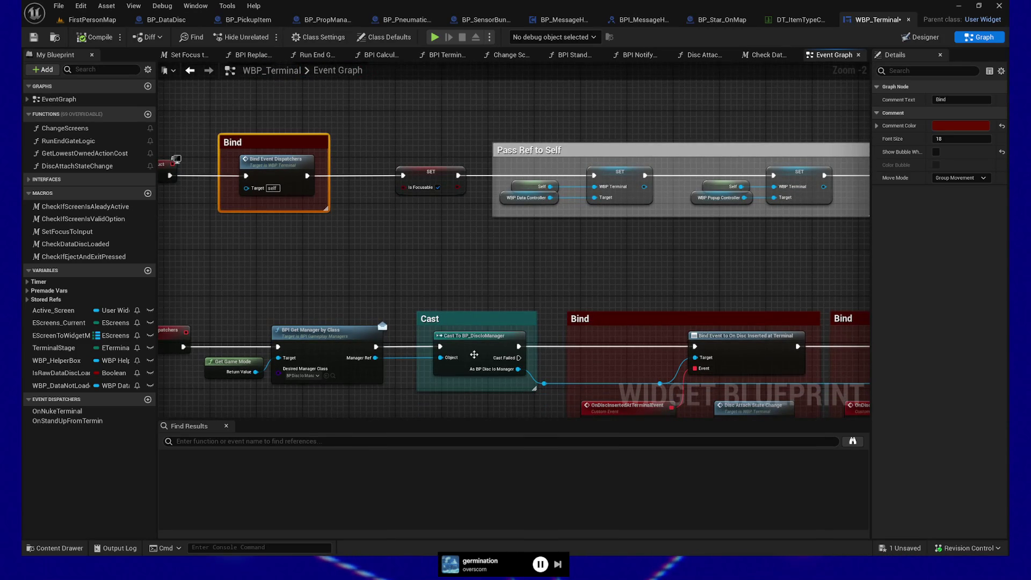
{"action": "mouse_move", "coordinate": [461, 266]}
{"action": "left_mouse_down"}
{"action": "mouse_move", "coordinate": [458, 346]}
{"action": "mouse_move", "coordinate": [384, 306]}
{"action": "left_mouse_up"}
{"action": "left_click", "coordinate": [383, 305]}
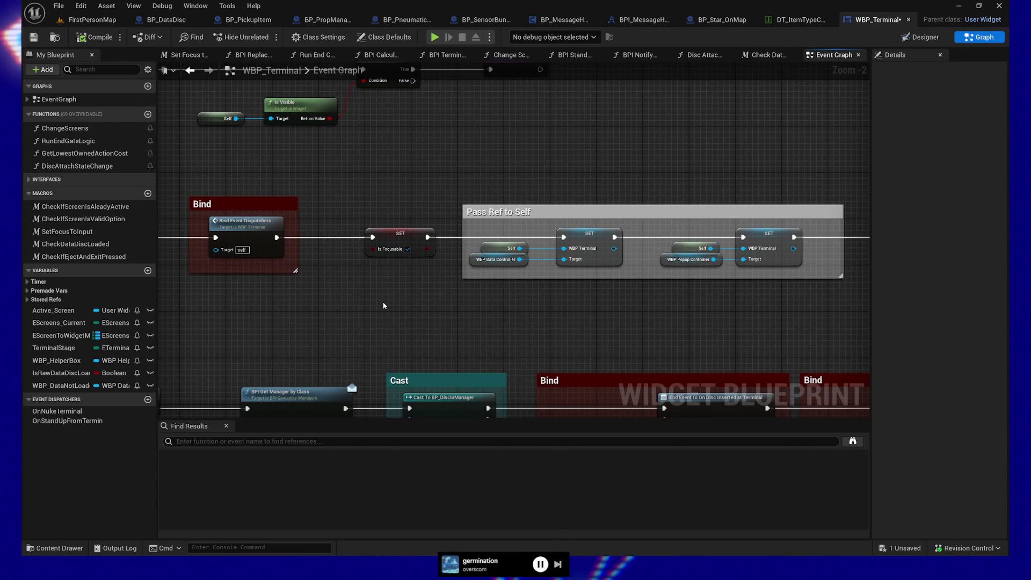
- Nudge the SET Is Focusable node slightly left, then return to the Designer layout
{"action": "mouse_move", "coordinate": [392, 303]}
{"action": "left_mouse_down"}
{"action": "mouse_move", "coordinate": [391, 292]}
{"action": "mouse_move", "coordinate": [587, 331]}
{"action": "mouse_move", "coordinate": [537, 333]}
{"action": "left_mouse_up"}
{"action": "left_click", "coordinate": [274, 236]}
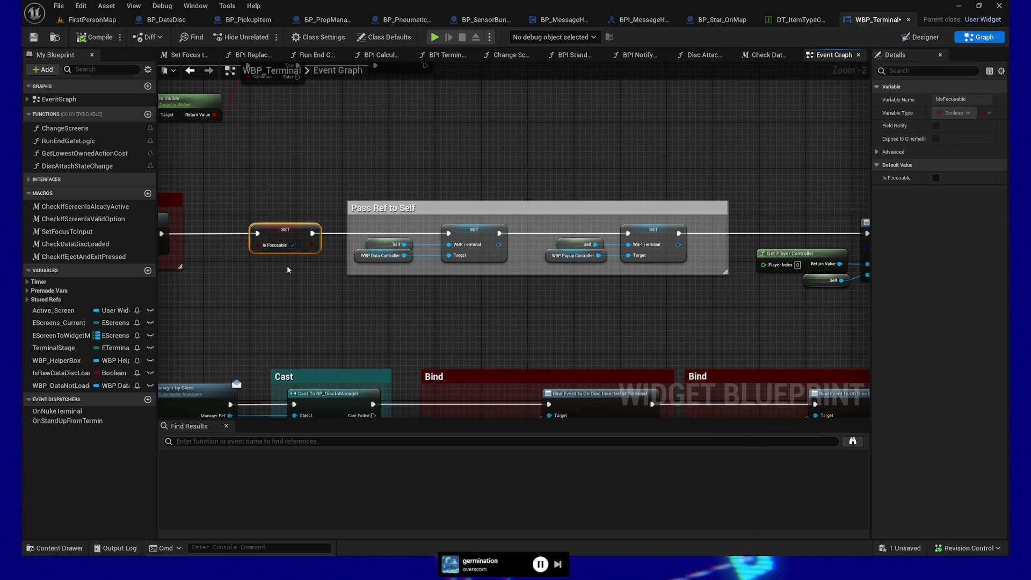
{"action": "left_click_drag", "start_coordinate": [274, 236], "coordinate": [255, 236]}
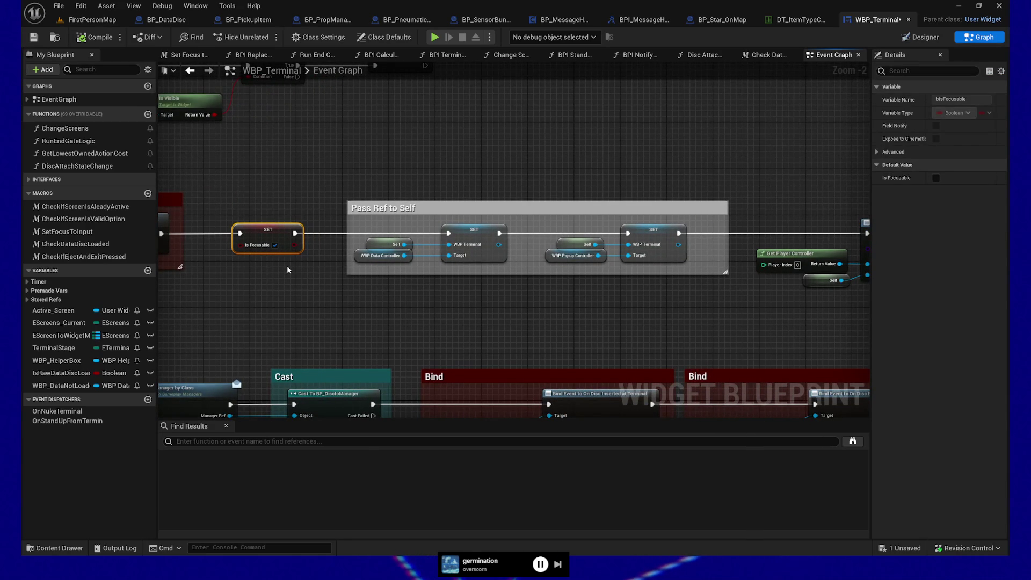
{"action": "left_click", "coordinate": [287, 270]}
{"action": "left_click_drag", "start_coordinate": [532, 304], "coordinate": [460, 299]}
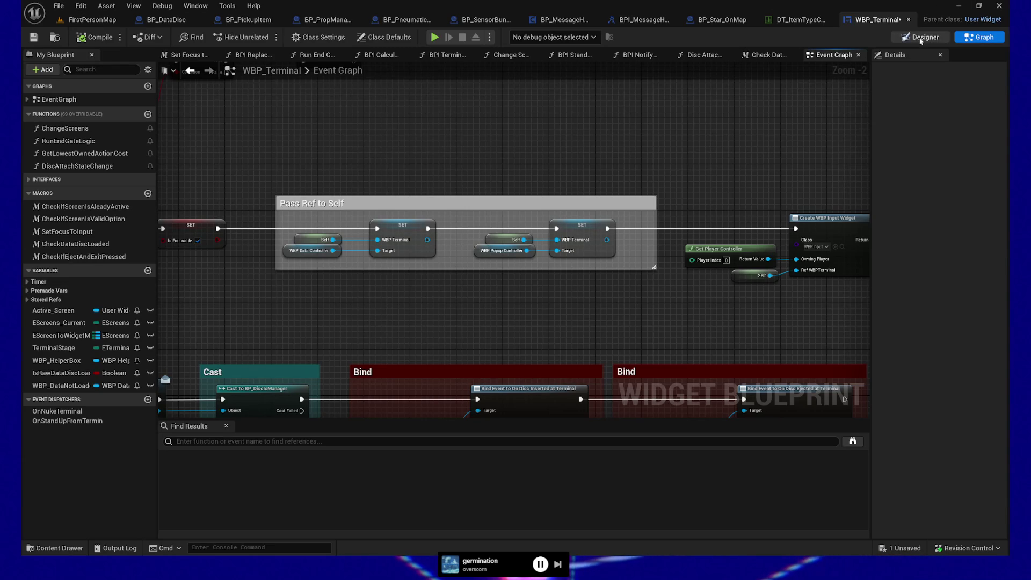
{"action": "left_click", "coordinate": [920, 38]}
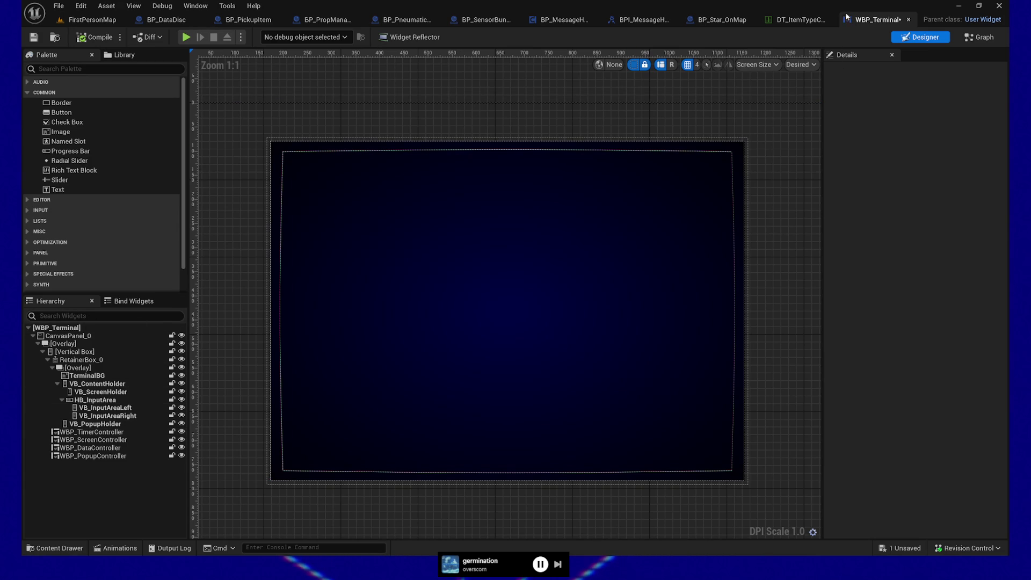
{"action": "left_click", "coordinate": [980, 37]}
{"action": "mouse_move", "coordinate": [456, 330]}
{"action": "left_mouse_down"}
{"action": "mouse_move", "coordinate": [506, 205]}
{"action": "mouse_move", "coordinate": [456, 152]}
{"action": "mouse_move", "coordinate": [397, 163]}
{"action": "mouse_move", "coordinate": [412, 188]}
{"action": "mouse_move", "coordinate": [428, 306]}
{"action": "mouse_move", "coordinate": [433, 180]}
{"action": "mouse_move", "coordinate": [456, 208]}
{"action": "mouse_move", "coordinate": [444, 347]}
{"action": "mouse_move", "coordinate": [443, 325]}
{"action": "left_mouse_up"}
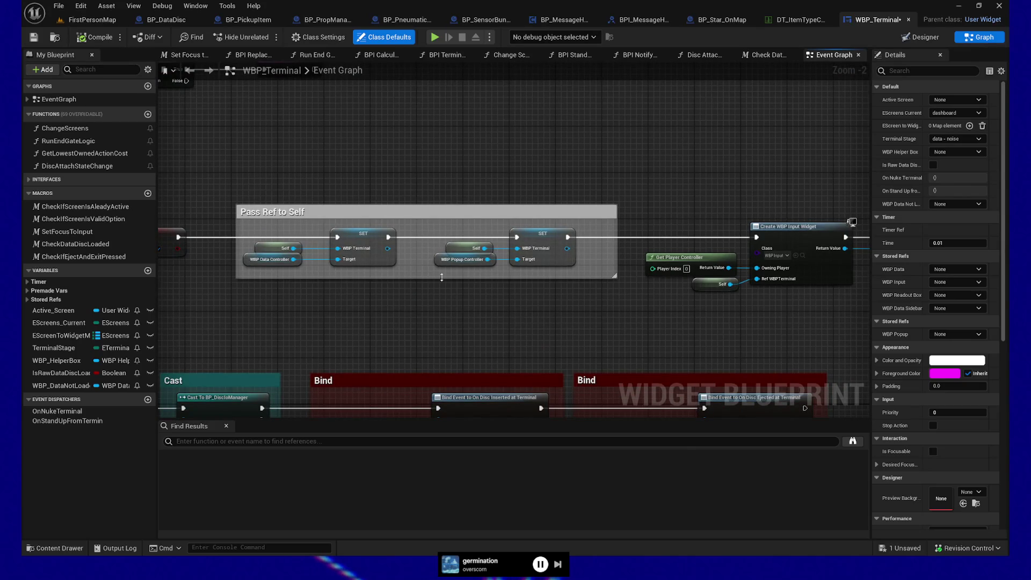
- Zoom out over the Event Graph, then zoom back in on the Create WBP Input Widget nodes
{"action": "left_click_drag", "start_coordinate": [527, 306], "coordinate": [520, 304]}
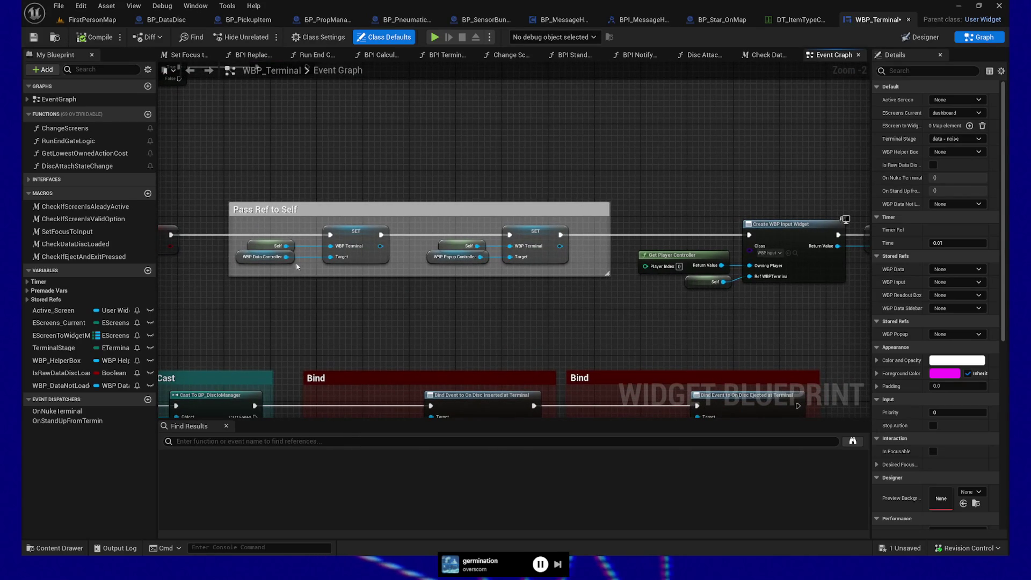
{"action": "left_click_drag", "start_coordinate": [415, 288], "coordinate": [458, 254]}
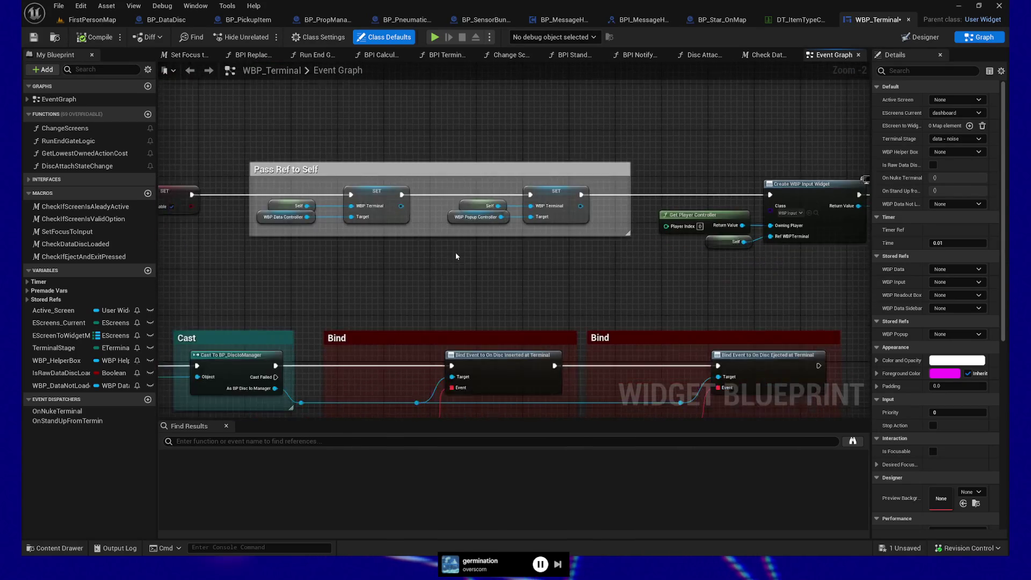
{"action": "scroll", "coordinate": [459, 254], "scroll_direction": "down", "scroll_amount": 7}
{"action": "scroll", "coordinate": [544, 204], "scroll_direction": "down", "scroll_amount": 1}
{"action": "left_click_drag", "start_coordinate": [544, 204], "coordinate": [491, 218]}
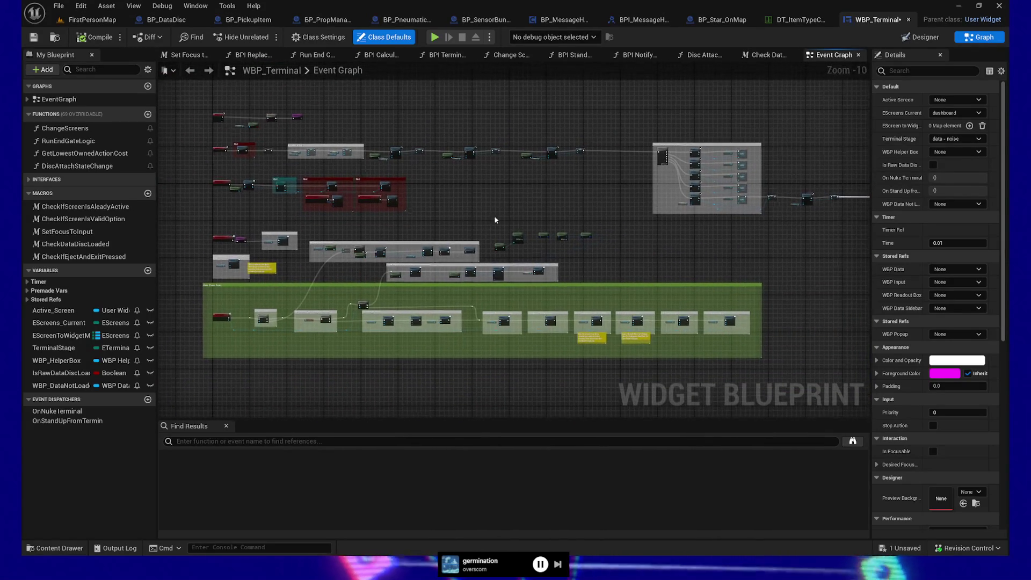
{"action": "scroll", "coordinate": [342, 224], "scroll_direction": "up", "scroll_amount": 7}
{"action": "scroll", "coordinate": [472, 299], "scroll_direction": "up", "scroll_amount": 3}
{"action": "mouse_move", "coordinate": [471, 299]}
{"action": "left_mouse_down"}
{"action": "mouse_move", "coordinate": [580, 350]}
{"action": "mouse_move", "coordinate": [466, 339]}
{"action": "mouse_move", "coordinate": [459, 329]}
{"action": "mouse_move", "coordinate": [590, 327]}
{"action": "mouse_move", "coordinate": [465, 271]}
{"action": "mouse_move", "coordinate": [588, 347]}
{"action": "left_mouse_up"}
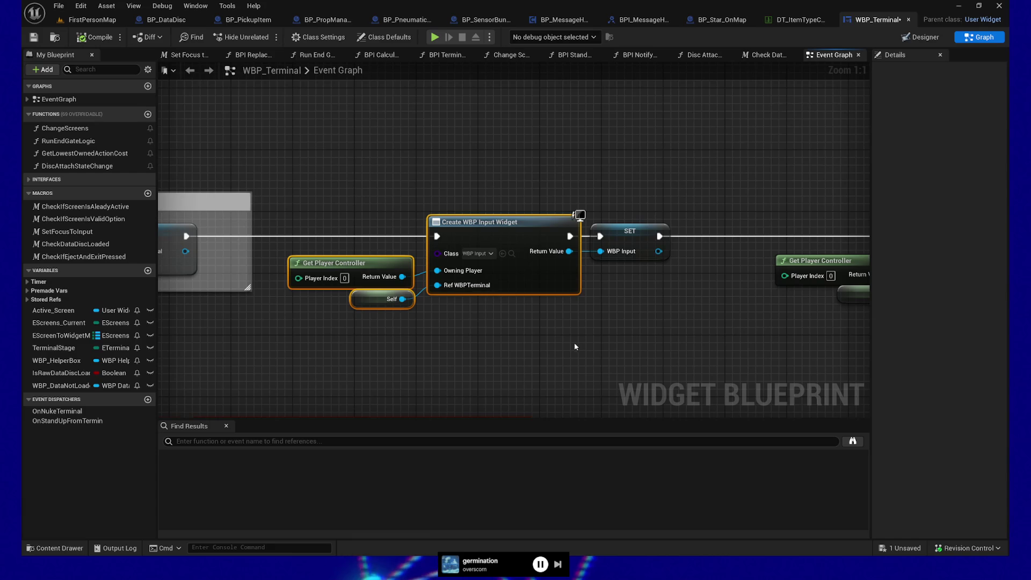
- Pan past the Readout Box and Helper Box widget nodes to the Set Up Widgets Sequence node
{"action": "mouse_move", "coordinate": [562, 344]}
{"action": "left_mouse_down"}
{"action": "mouse_move", "coordinate": [587, 343]}
{"action": "mouse_move", "coordinate": [295, 342]}
{"action": "mouse_move", "coordinate": [688, 346]}
{"action": "mouse_move", "coordinate": [717, 326]}
{"action": "left_mouse_up"}
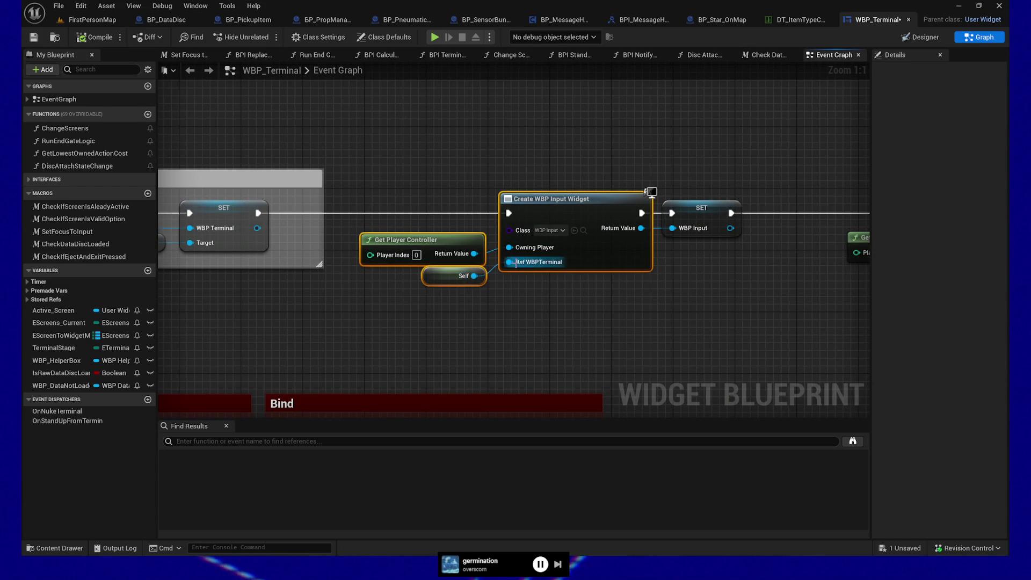
{"action": "left_click_drag", "start_coordinate": [675, 315], "coordinate": [394, 314]}
{"action": "left_click_drag", "start_coordinate": [637, 324], "coordinate": [302, 322]}
{"action": "left_click_drag", "start_coordinate": [768, 322], "coordinate": [439, 321]}
{"action": "left_click_drag", "start_coordinate": [711, 317], "coordinate": [470, 362]}
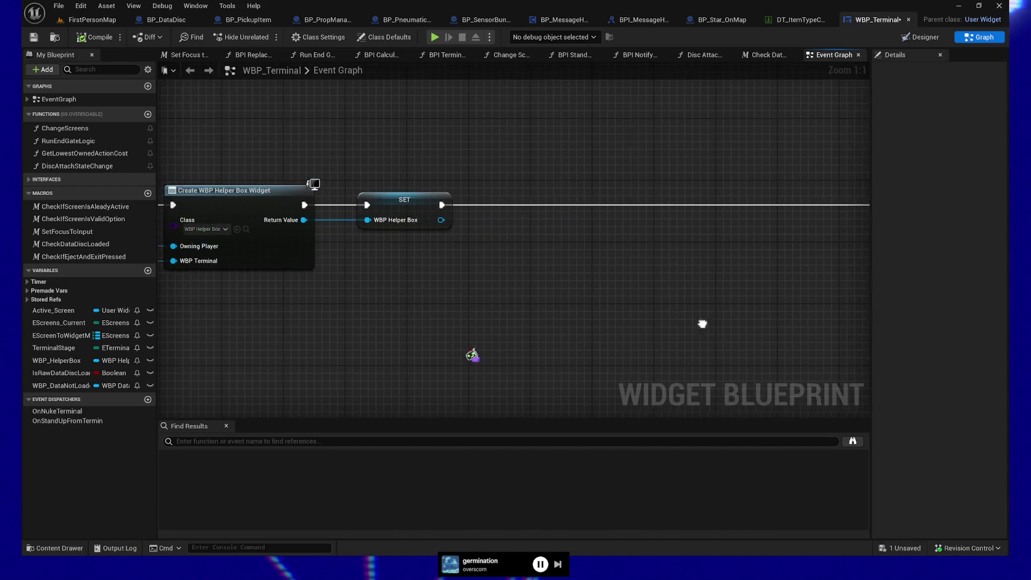
{"action": "left_click_drag", "start_coordinate": [800, 314], "coordinate": [470, 312]}
{"action": "scroll", "coordinate": [469, 311], "scroll_direction": "down", "scroll_amount": 2}
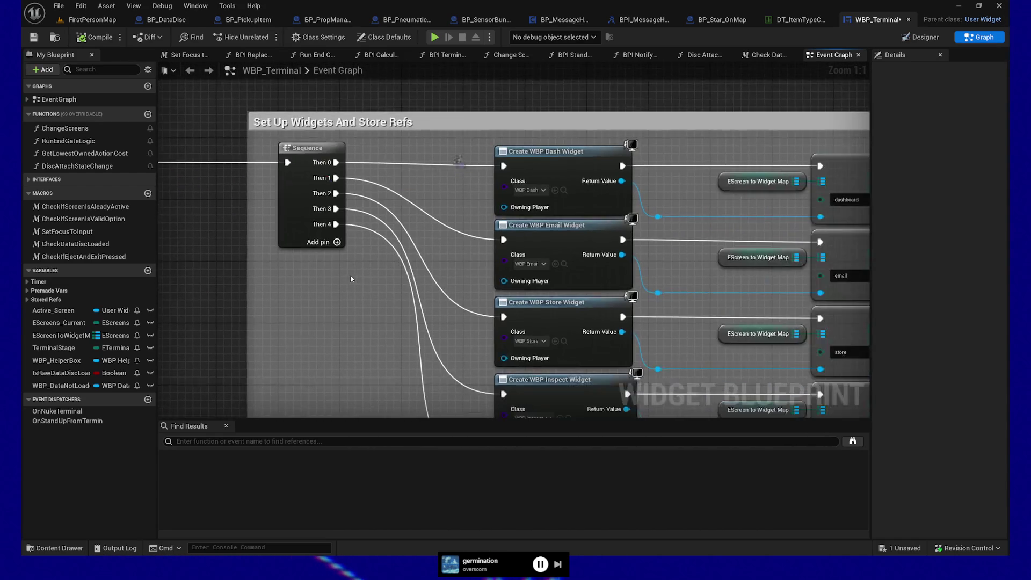
- Review the Create WBP Data Widget, its SET node and the lower Create Widget nodes
{"action": "left_click_drag", "start_coordinate": [627, 229], "coordinate": [570, 170]}
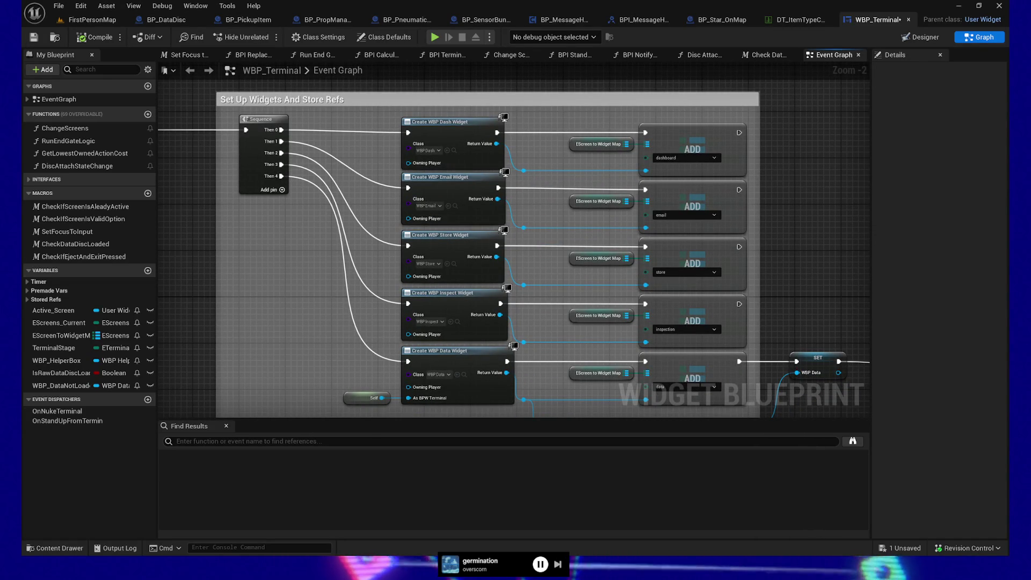
{"action": "mouse_move", "coordinate": [822, 279]}
{"action": "left_mouse_down"}
{"action": "mouse_move", "coordinate": [813, 228]}
{"action": "mouse_move", "coordinate": [804, 254]}
{"action": "left_mouse_up"}
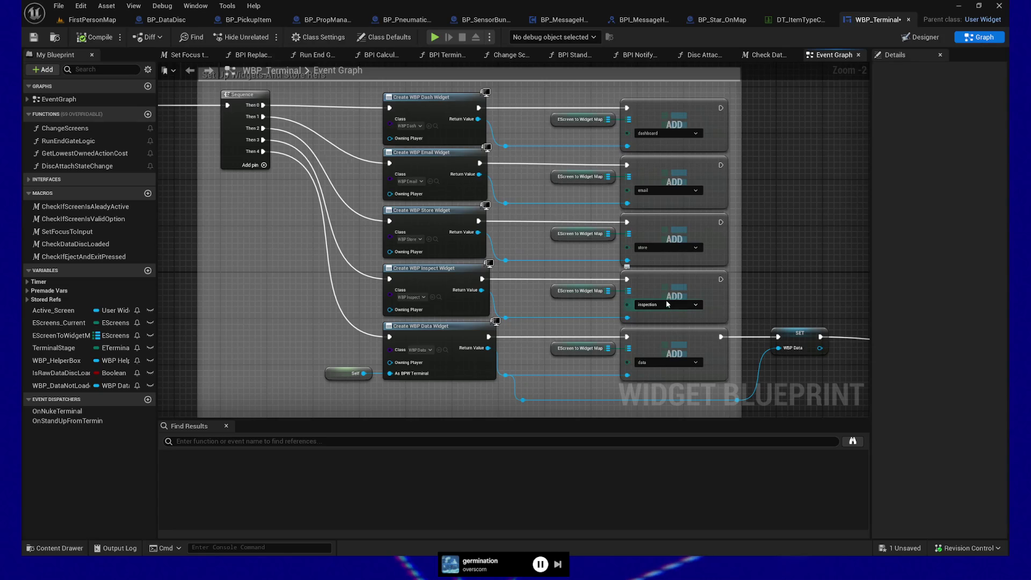
{"action": "mouse_move", "coordinate": [769, 269]}
{"action": "left_mouse_down"}
{"action": "mouse_move", "coordinate": [763, 247]}
{"action": "mouse_move", "coordinate": [752, 277]}
{"action": "mouse_move", "coordinate": [811, 276]}
{"action": "mouse_move", "coordinate": [642, 254]}
{"action": "left_mouse_up"}
{"action": "left_click_drag", "start_coordinate": [497, 230], "coordinate": [482, 166]}
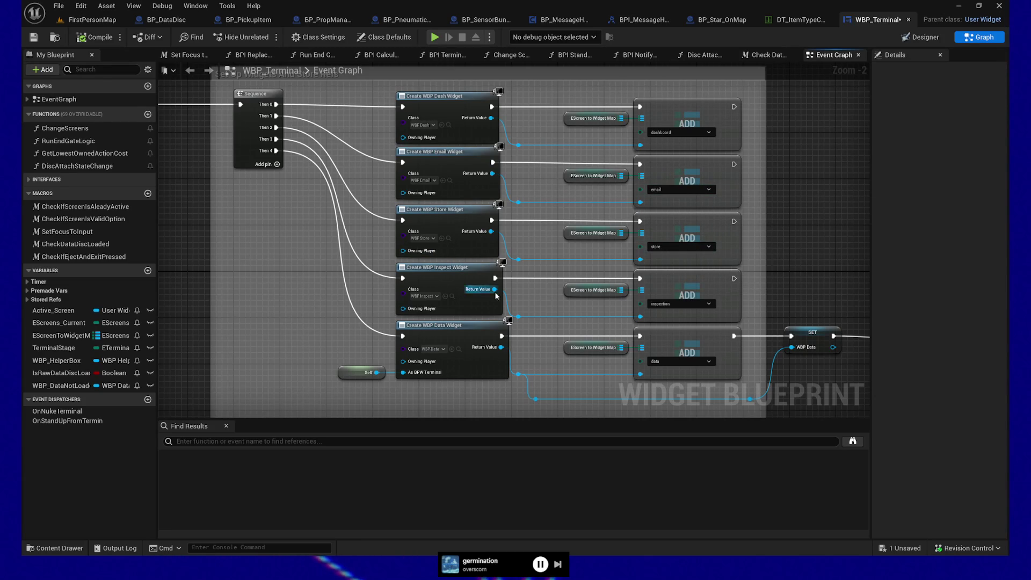
{"action": "left_click_drag", "start_coordinate": [478, 377], "coordinate": [448, 275]}
- Pan past the Data Sidebar widget nodes to Run Screen Machine and marquee-select both comment boxes
{"action": "mouse_move", "coordinate": [766, 290]}
{"action": "left_mouse_down"}
{"action": "mouse_move", "coordinate": [396, 290]}
{"action": "mouse_move", "coordinate": [421, 290]}
{"action": "left_mouse_up"}
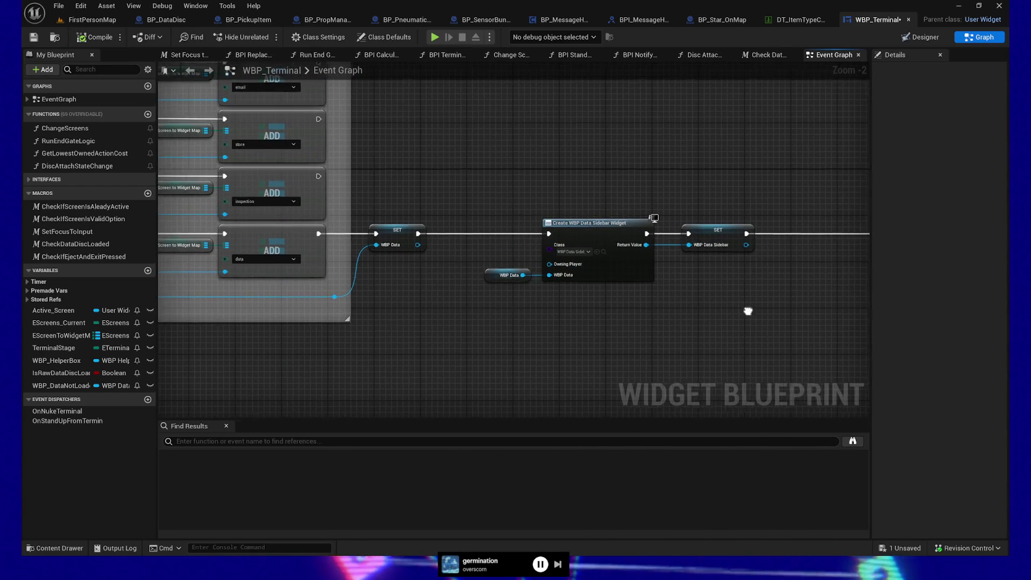
{"action": "left_click_drag", "start_coordinate": [613, 301], "coordinate": [438, 285]}
{"action": "left_click_drag", "start_coordinate": [633, 277], "coordinate": [360, 294]}
{"action": "left_click_drag", "start_coordinate": [714, 332], "coordinate": [636, 340]}
{"action": "left_click_drag", "start_coordinate": [342, 98], "coordinate": [591, 360]}
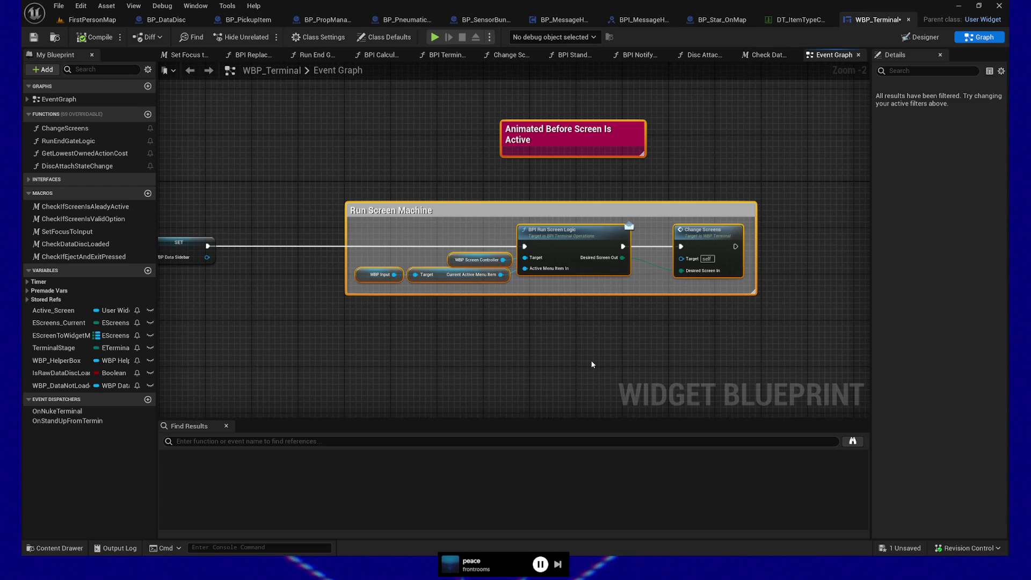
- Switch to the FirstPersonMap level and turn the camera toward the star-map picture
{"action": "mouse_move", "coordinate": [362, 181]}
{"action": "left_mouse_down"}
{"action": "mouse_move", "coordinate": [472, 198]}
{"action": "mouse_move", "coordinate": [419, 161]}
{"action": "left_mouse_up"}
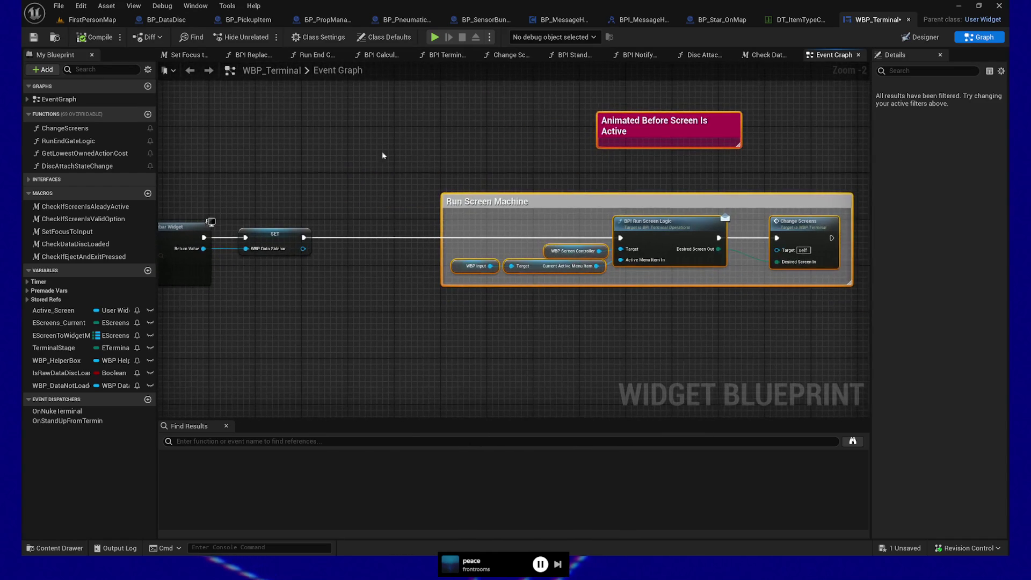
{"action": "left_click", "coordinate": [88, 20]}
{"action": "mouse_move", "coordinate": [175, 68]}
{"action": "left_mouse_down"}
{"action": "mouse_move", "coordinate": [538, 224]}
{"action": "mouse_move", "coordinate": [443, 283]}
{"action": "mouse_move", "coordinate": [465, 213]}
{"action": "mouse_move", "coordinate": [409, 297]}
{"action": "left_mouse_up"}
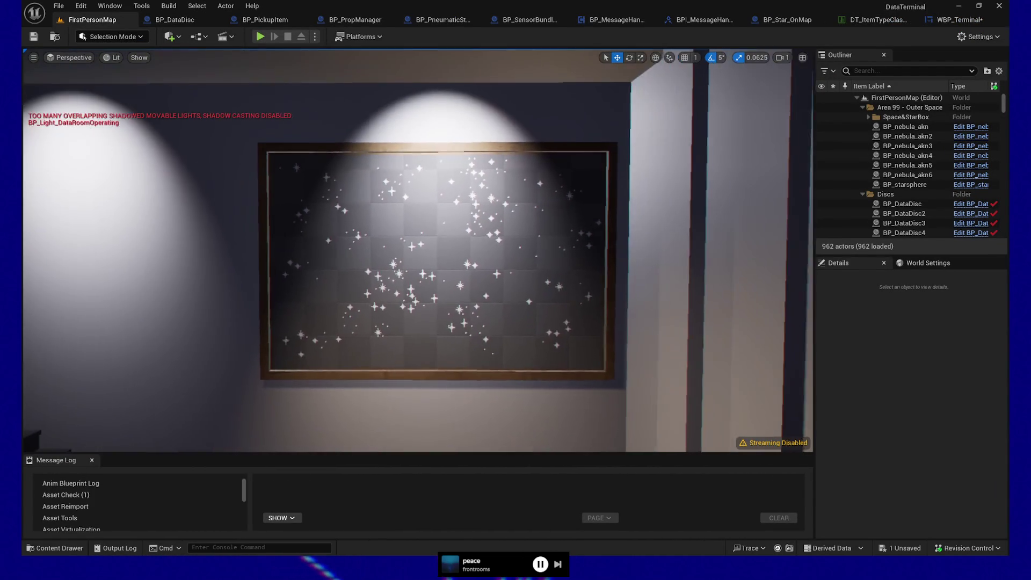
- Select BP_StarMaps and fly the camera round to face the terminal desk
{"action": "left_click", "coordinate": [410, 297]}
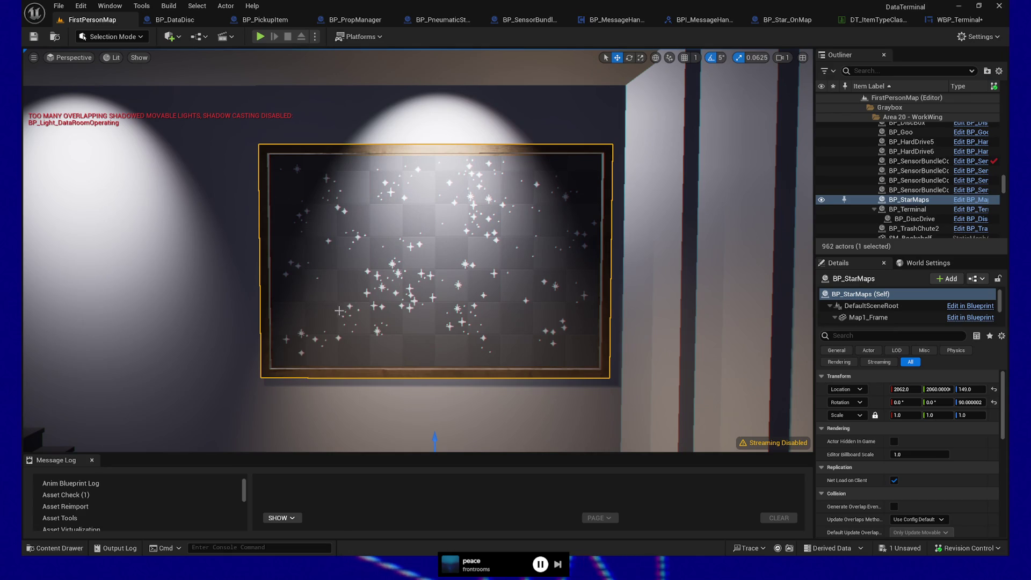
{"action": "left_click_drag", "start_coordinate": [484, 269], "coordinate": [591, 268]}
{"action": "left_click_drag", "start_coordinate": [602, 356], "coordinate": [640, 357]}
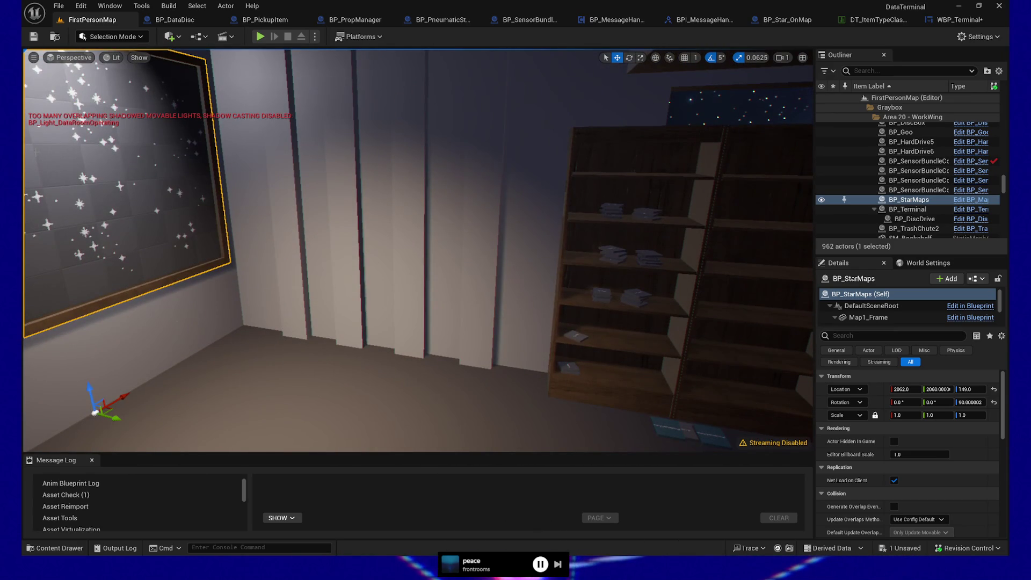
{"action": "left_click_drag", "start_coordinate": [351, 340], "coordinate": [470, 261]}
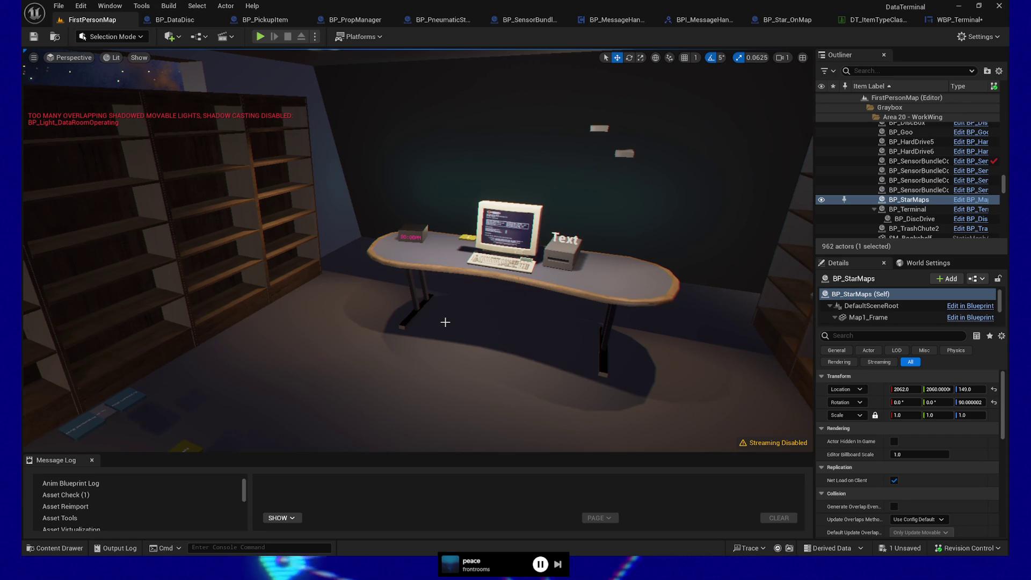
{"action": "mouse_move", "coordinate": [442, 289]}
{"action": "left_mouse_down"}
{"action": "mouse_move", "coordinate": [397, 290]}
{"action": "mouse_move", "coordinate": [484, 291]}
{"action": "mouse_move", "coordinate": [425, 292]}
{"action": "left_mouse_up"}
{"action": "key", "text": "f"}
{"action": "scroll", "coordinate": [425, 291], "scroll_direction": "down", "scroll_amount": 1}
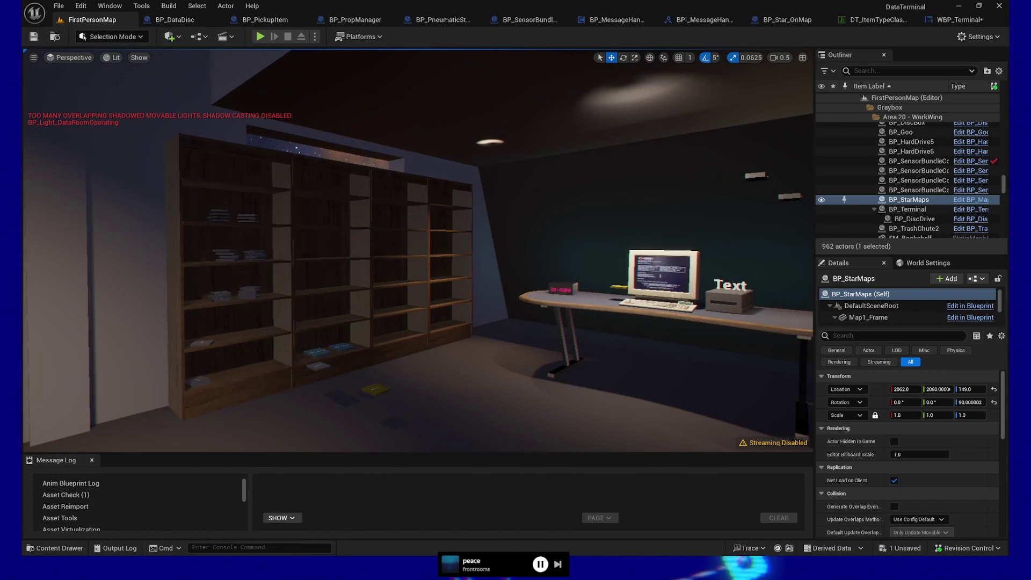
{"action": "key", "text": "f"}
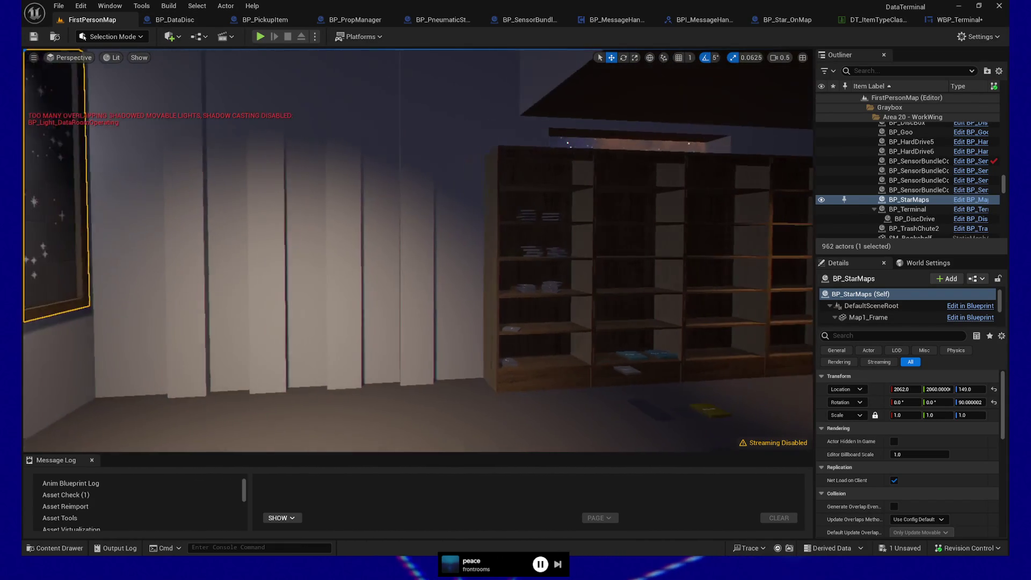
{"action": "mouse_move", "coordinate": [425, 291]}
{"action": "left_mouse_down"}
{"action": "mouse_move", "coordinate": [473, 291]}
{"action": "mouse_move", "coordinate": [497, 258]}
{"action": "left_mouse_up"}
- Select BP_Terminal, open WBP_Terminal and show its Designer layout
{"action": "left_click", "coordinate": [481, 274]}
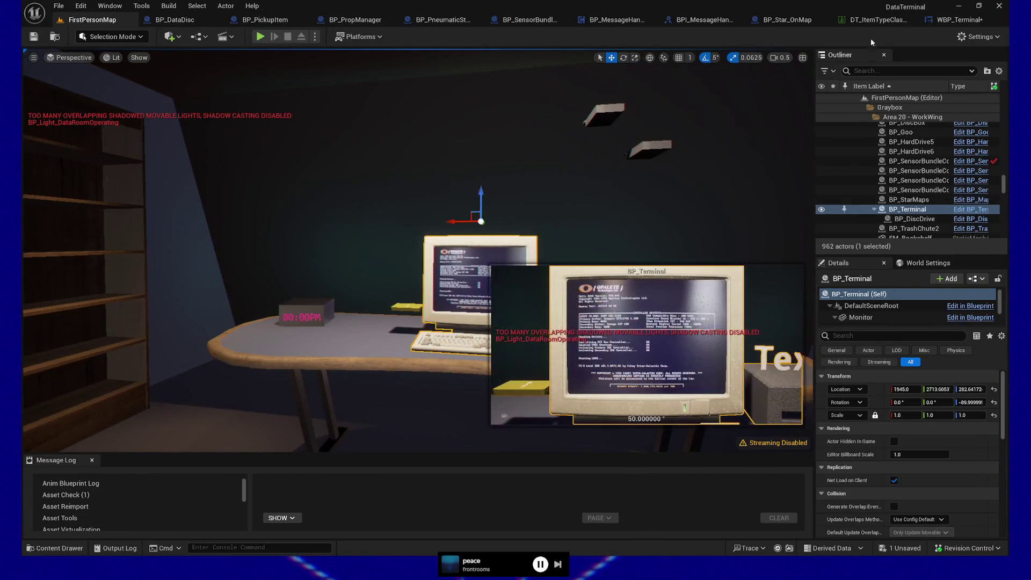
{"action": "left_click", "coordinate": [951, 19]}
{"action": "mouse_move", "coordinate": [298, 314]}
{"action": "left_mouse_down"}
{"action": "mouse_move", "coordinate": [412, 281]}
{"action": "mouse_move", "coordinate": [605, 253]}
{"action": "mouse_move", "coordinate": [415, 196]}
{"action": "mouse_move", "coordinate": [611, 240]}
{"action": "mouse_move", "coordinate": [772, 203]}
{"action": "mouse_move", "coordinate": [774, 214]}
{"action": "left_mouse_up"}
{"action": "left_click", "coordinate": [922, 38]}
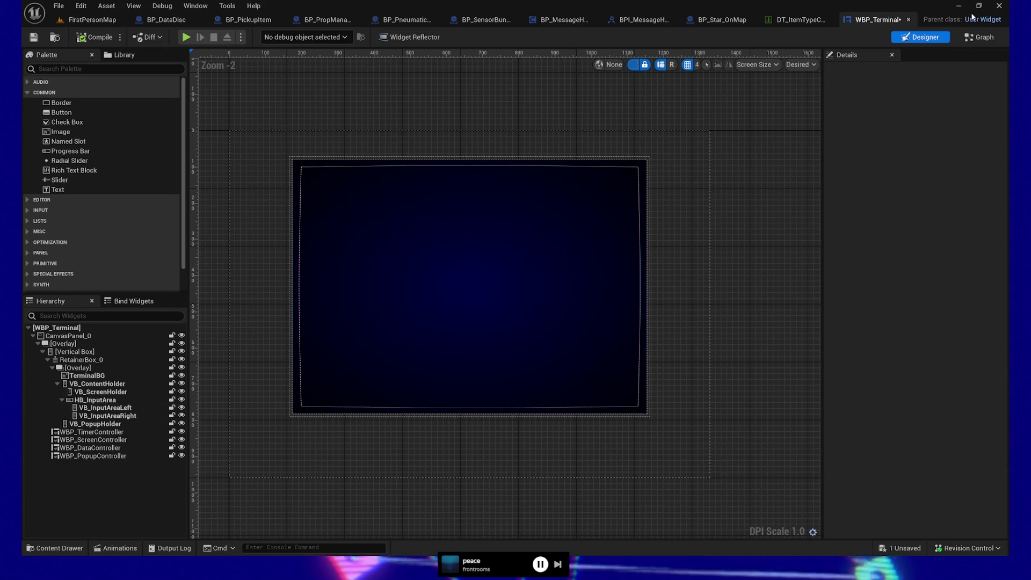
{"action": "left_click", "coordinate": [979, 38]}
{"action": "scroll", "coordinate": [350, 321], "scroll_direction": "up", "scroll_amount": 3}
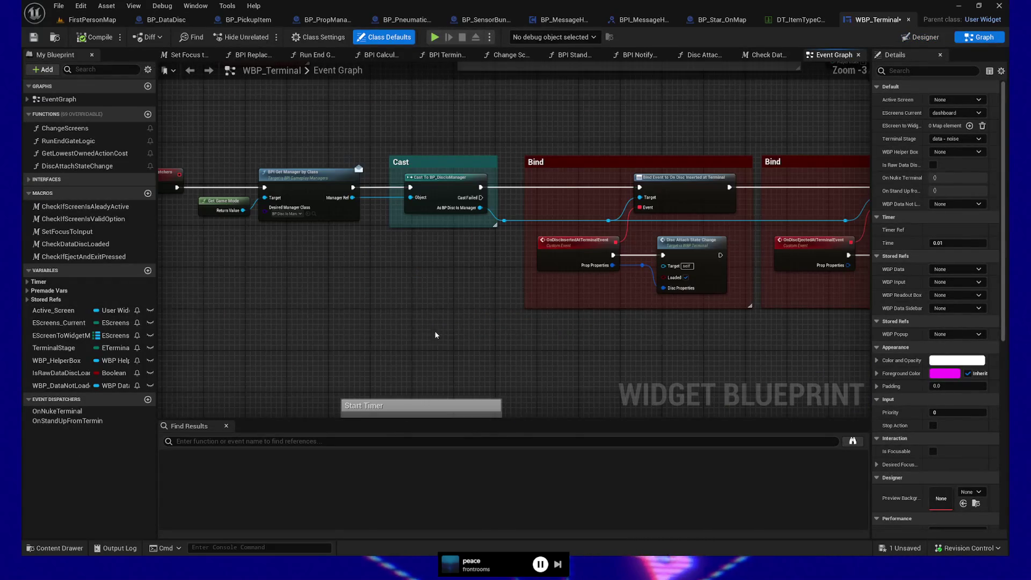
{"action": "scroll", "coordinate": [435, 336], "scroll_direction": "down", "scroll_amount": 3}
{"action": "scroll", "coordinate": [411, 249], "scroll_direction": "up", "scroll_amount": 3}
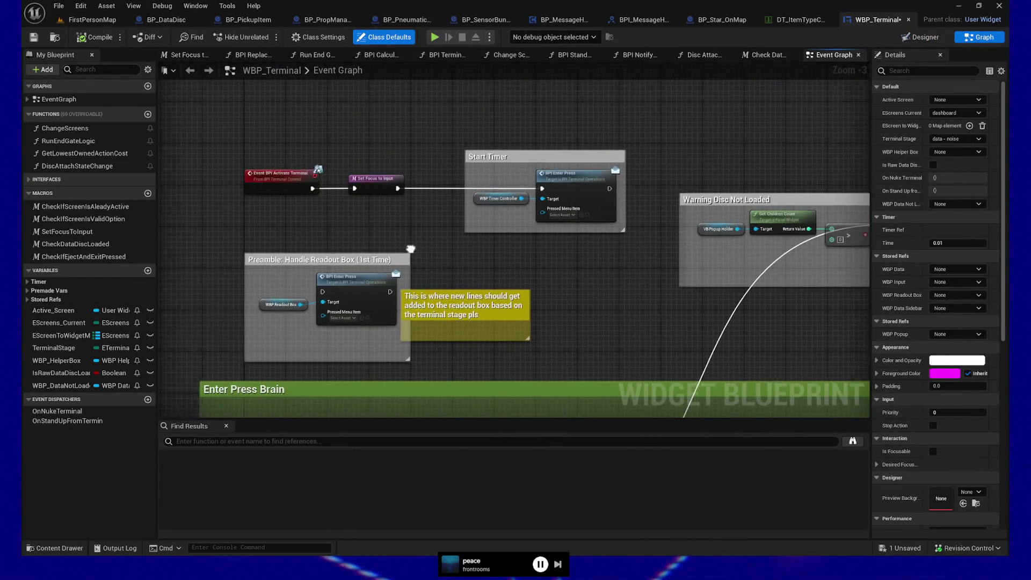
{"action": "left_click_drag", "start_coordinate": [511, 270], "coordinate": [469, 257]}
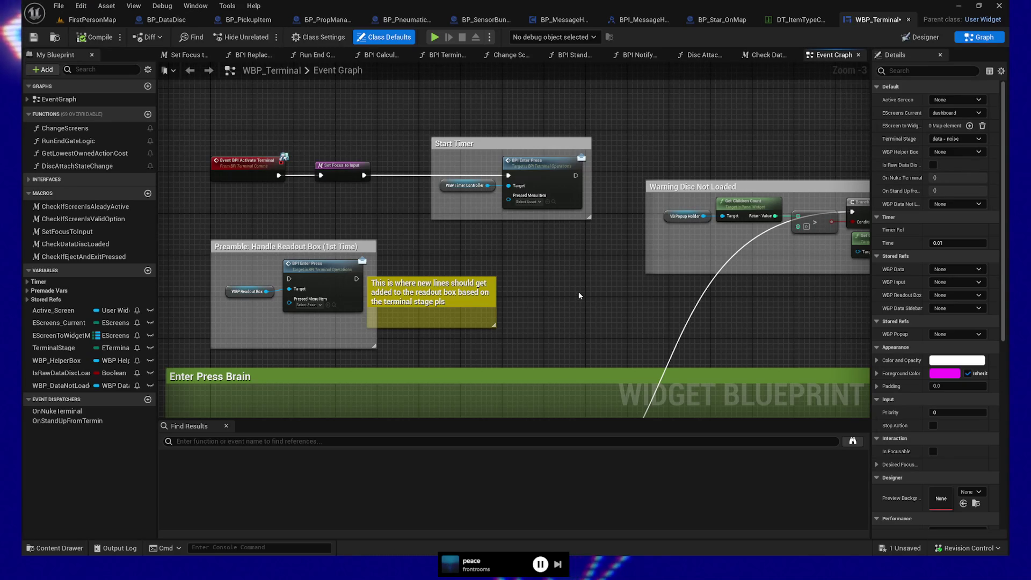
{"action": "left_click_drag", "start_coordinate": [557, 280], "coordinate": [548, 295]}
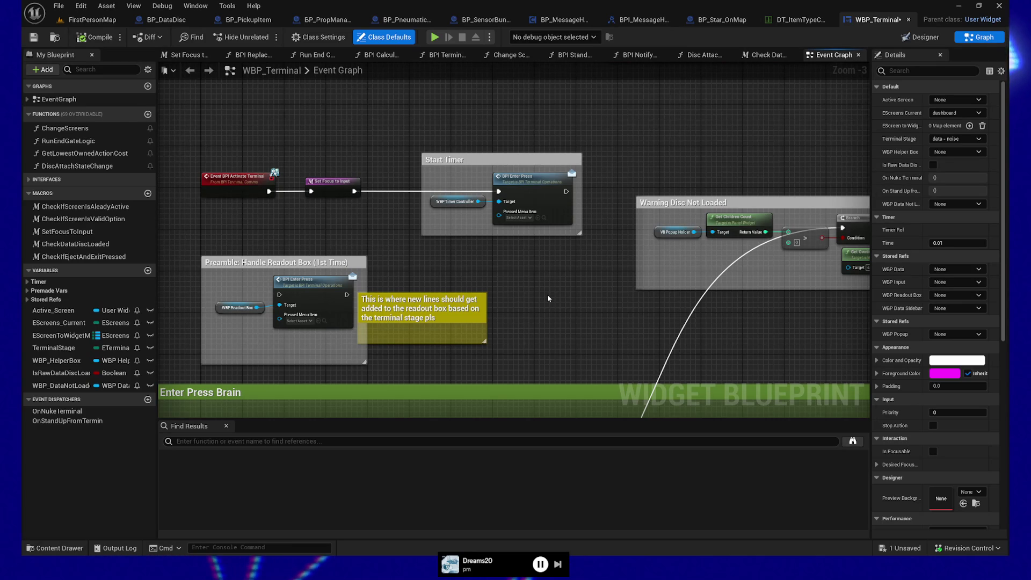
{"action": "mouse_move", "coordinate": [530, 283]}
{"action": "left_mouse_down"}
{"action": "mouse_move", "coordinate": [537, 299]}
{"action": "mouse_move", "coordinate": [585, 230]}
{"action": "mouse_move", "coordinate": [580, 218]}
{"action": "mouse_move", "coordinate": [281, 251]}
{"action": "mouse_move", "coordinate": [283, 233]}
{"action": "left_mouse_up"}
- Zoom out and pan across the Change Screen, Preamble, Is A Disc Loaded and Start Timer nodes
{"action": "scroll", "coordinate": [540, 190], "scroll_direction": "down", "scroll_amount": 2}
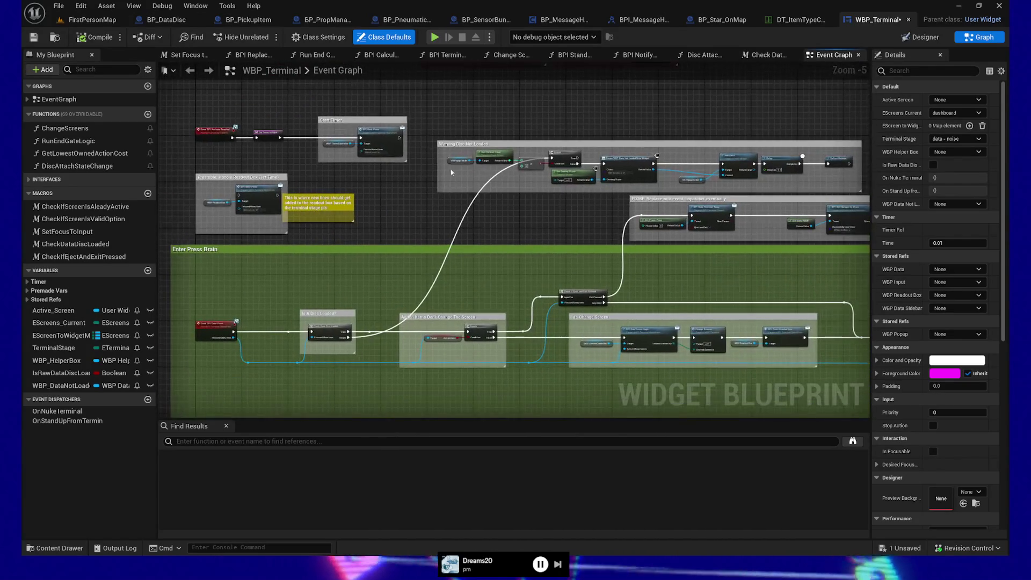
{"action": "left_click_drag", "start_coordinate": [827, 275], "coordinate": [537, 256]}
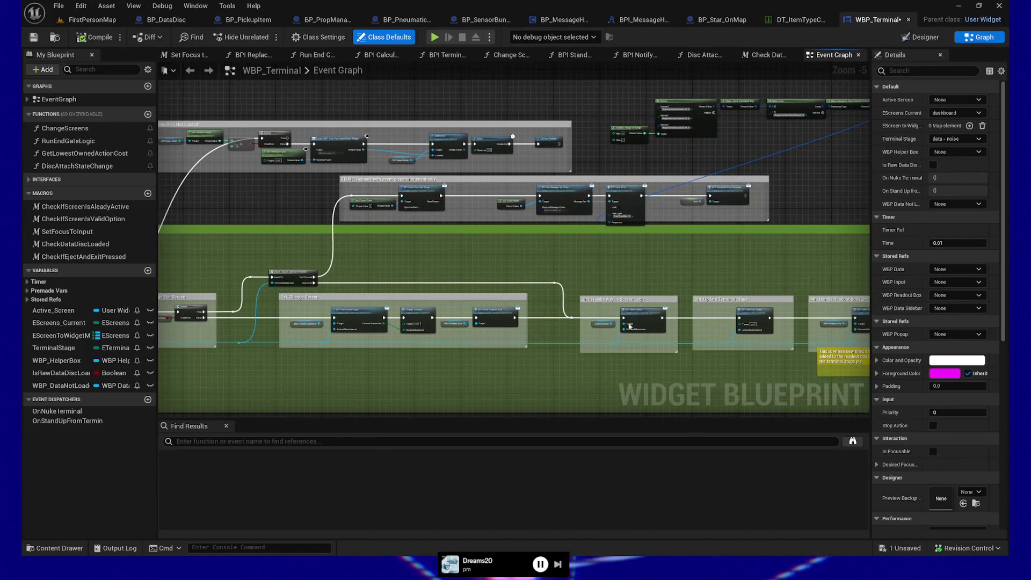
{"action": "left_click_drag", "start_coordinate": [410, 269], "coordinate": [668, 227]}
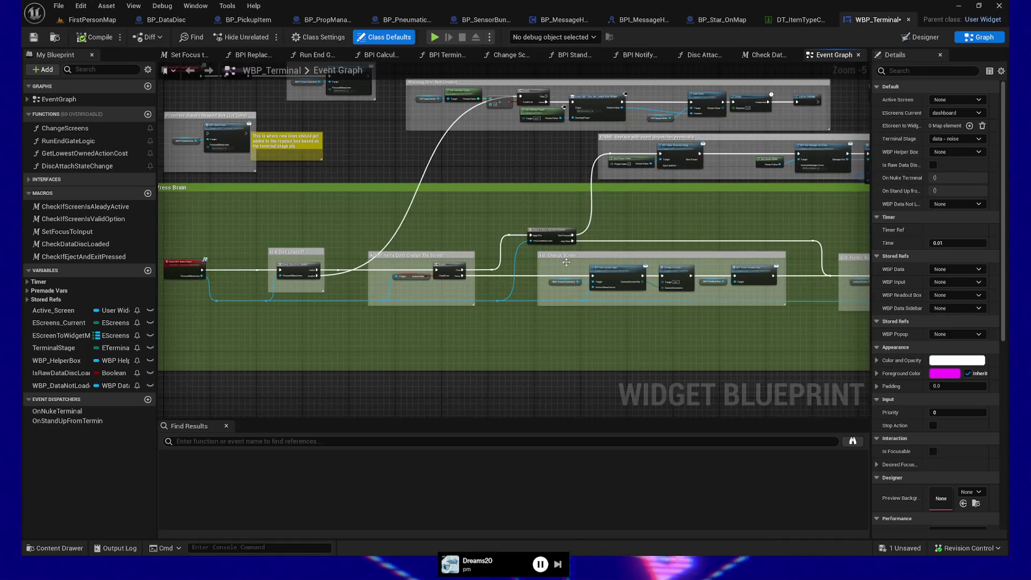
{"action": "mouse_move", "coordinate": [355, 362]}
{"action": "left_mouse_down"}
{"action": "mouse_move", "coordinate": [349, 348]}
{"action": "mouse_move", "coordinate": [401, 374]}
{"action": "left_mouse_up"}
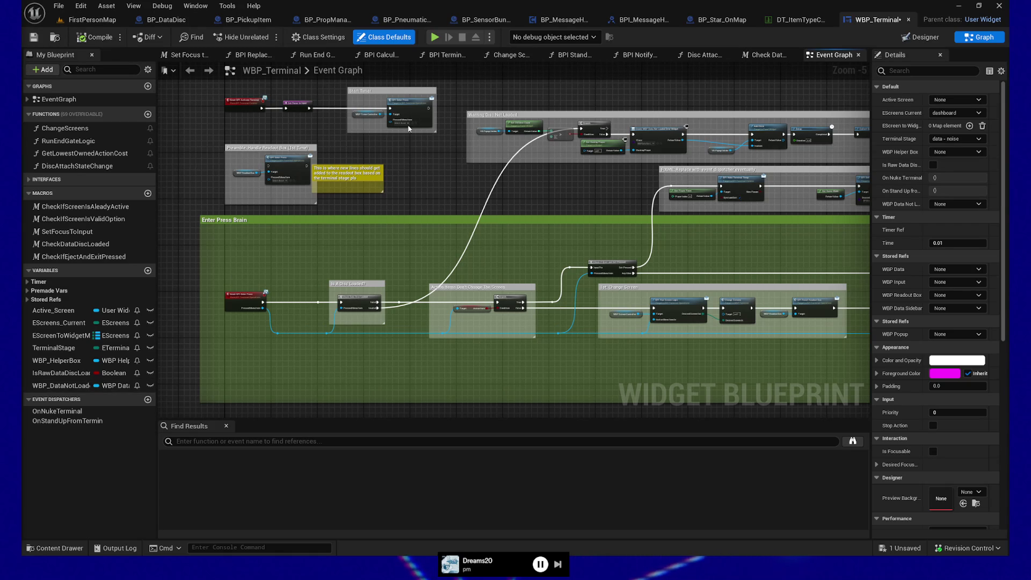
- Pan from the Warning Disc Not Loaded comment along the error-widget chain to the BPI Lock Disc nodes
{"action": "scroll", "coordinate": [444, 181], "scroll_direction": "up", "scroll_amount": 4}
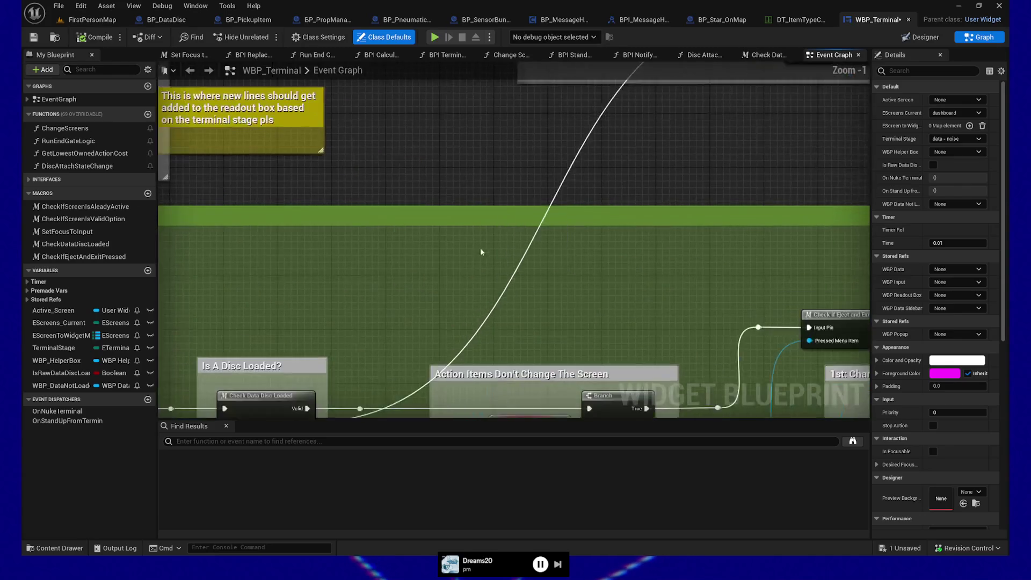
{"action": "mouse_move", "coordinate": [434, 208]}
{"action": "left_mouse_down"}
{"action": "mouse_move", "coordinate": [483, 220]}
{"action": "mouse_move", "coordinate": [582, 195]}
{"action": "mouse_move", "coordinate": [600, 353]}
{"action": "left_mouse_up"}
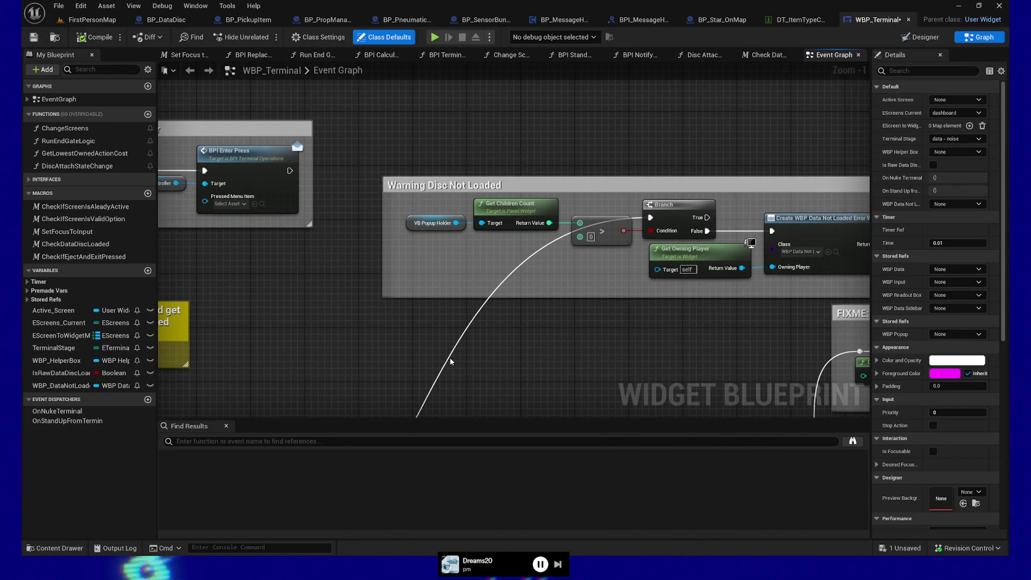
{"action": "mouse_move", "coordinate": [453, 331]}
{"action": "left_mouse_down"}
{"action": "mouse_move", "coordinate": [403, 364]}
{"action": "mouse_move", "coordinate": [368, 365]}
{"action": "left_mouse_up"}
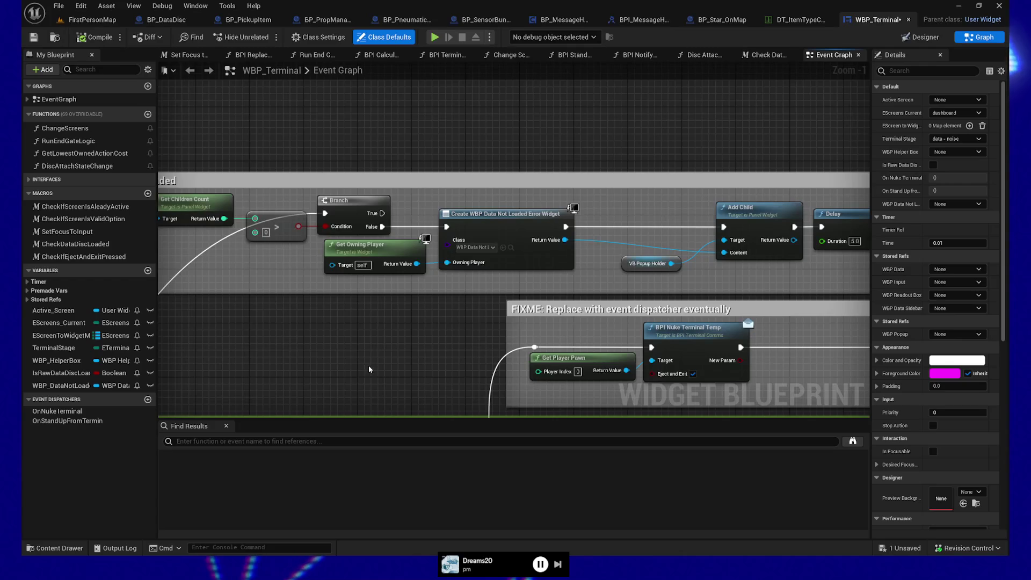
{"action": "left_click_drag", "start_coordinate": [451, 344], "coordinate": [185, 316]}
{"action": "left_click_drag", "start_coordinate": [679, 322], "coordinate": [376, 314]}
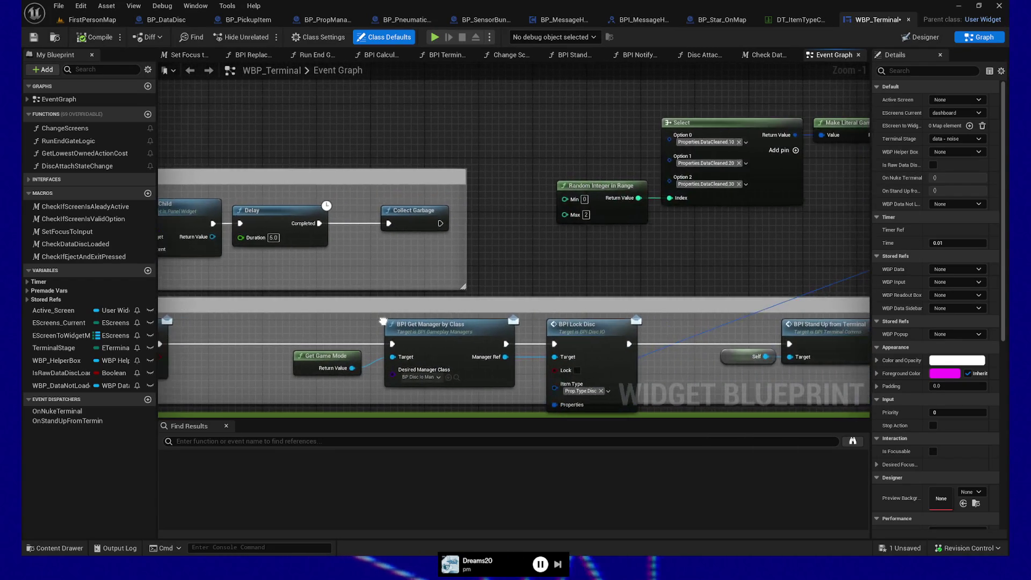
{"action": "left_click_drag", "start_coordinate": [628, 298], "coordinate": [504, 285]}
- Inspect the Select, Make Gameplay Tag Container, Random Integer in Range and Make Array nodes
{"action": "left_click_drag", "start_coordinate": [636, 257], "coordinate": [618, 243]}
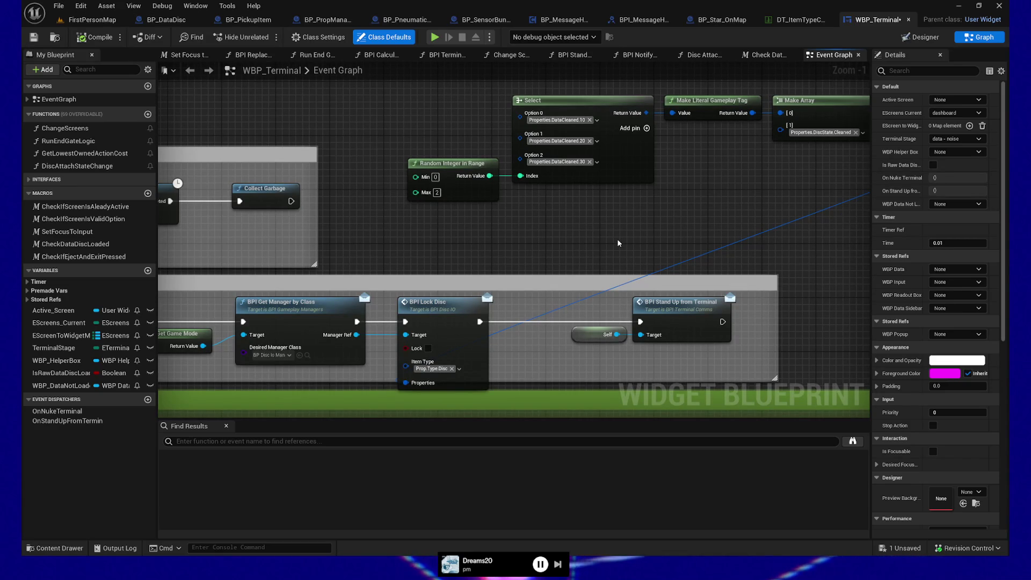
{"action": "mouse_move", "coordinate": [727, 223]}
{"action": "left_mouse_down"}
{"action": "mouse_move", "coordinate": [460, 223]}
{"action": "mouse_move", "coordinate": [553, 195]}
{"action": "mouse_move", "coordinate": [653, 197]}
{"action": "mouse_move", "coordinate": [639, 231]}
{"action": "left_mouse_up"}
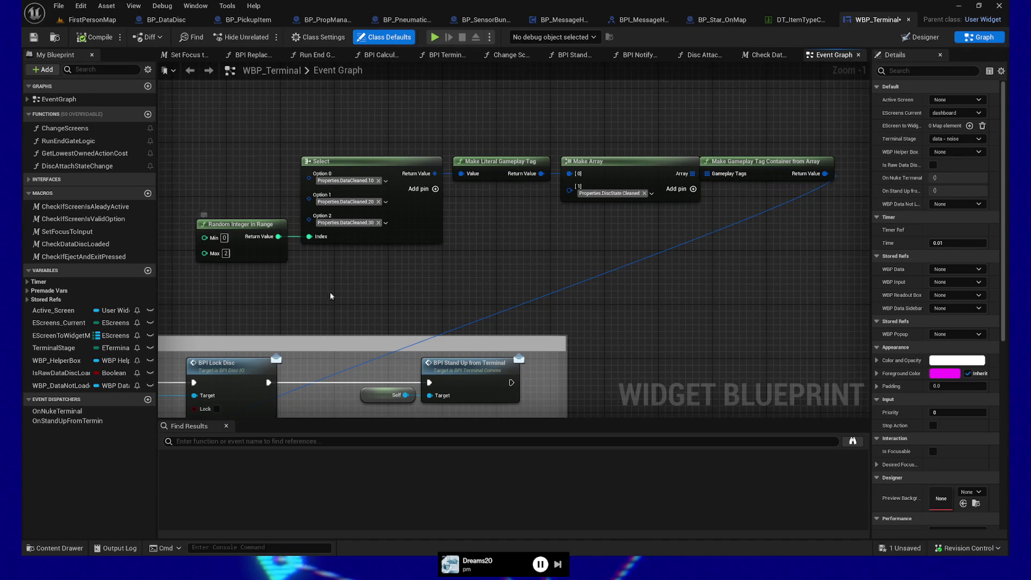
{"action": "left_click_drag", "start_coordinate": [404, 301], "coordinate": [402, 315]}
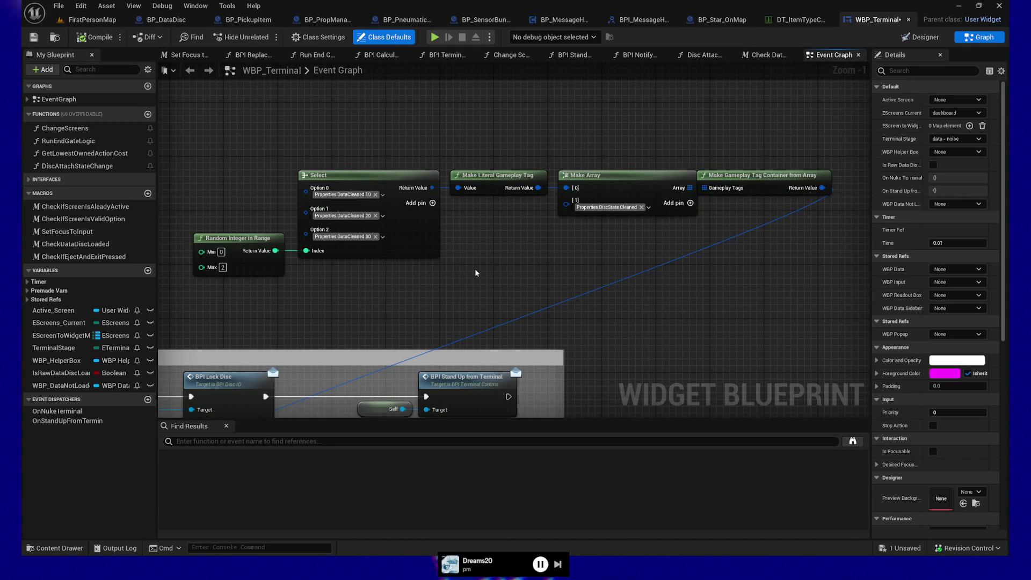
{"action": "left_click_drag", "start_coordinate": [500, 265], "coordinate": [594, 251]}
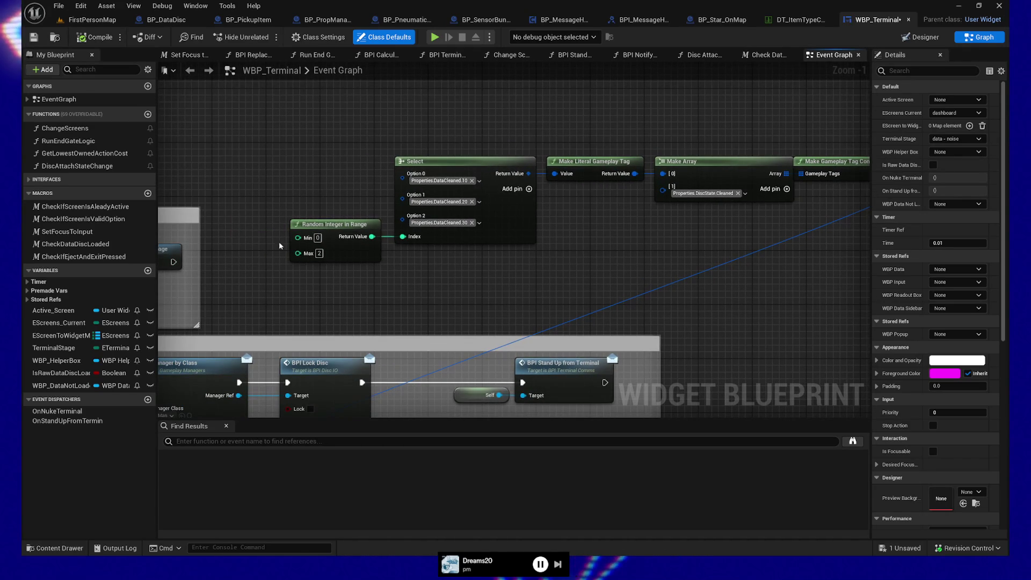
{"action": "left_click_drag", "start_coordinate": [659, 224], "coordinate": [599, 244]}
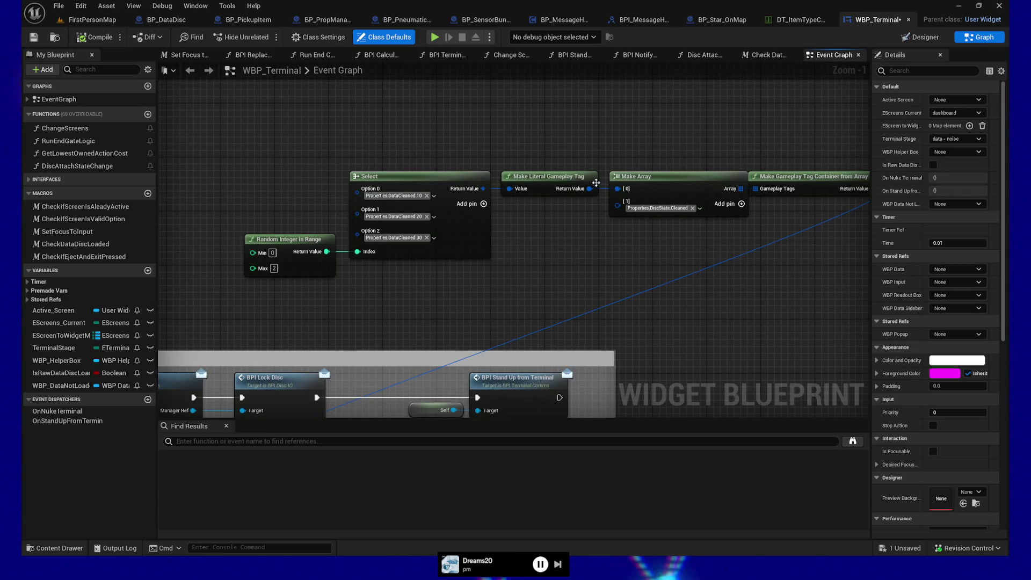
{"action": "left_click_drag", "start_coordinate": [414, 279], "coordinate": [440, 240]}
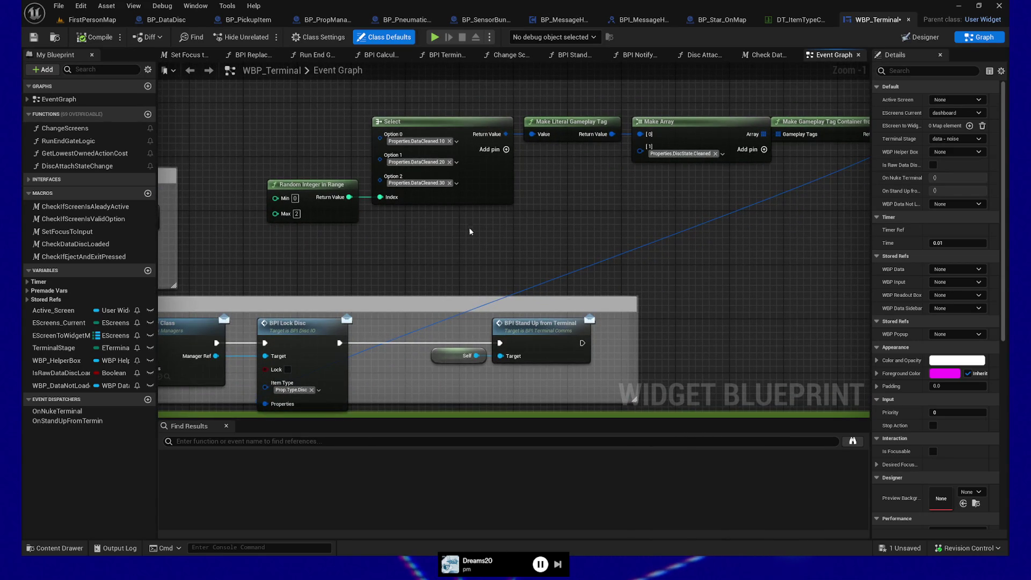
- Return past Delay and Collect Garbage to the Create WBP widget nodes and Create WBP Data Widget SET
{"action": "left_click_drag", "start_coordinate": [465, 221], "coordinate": [792, 260]}
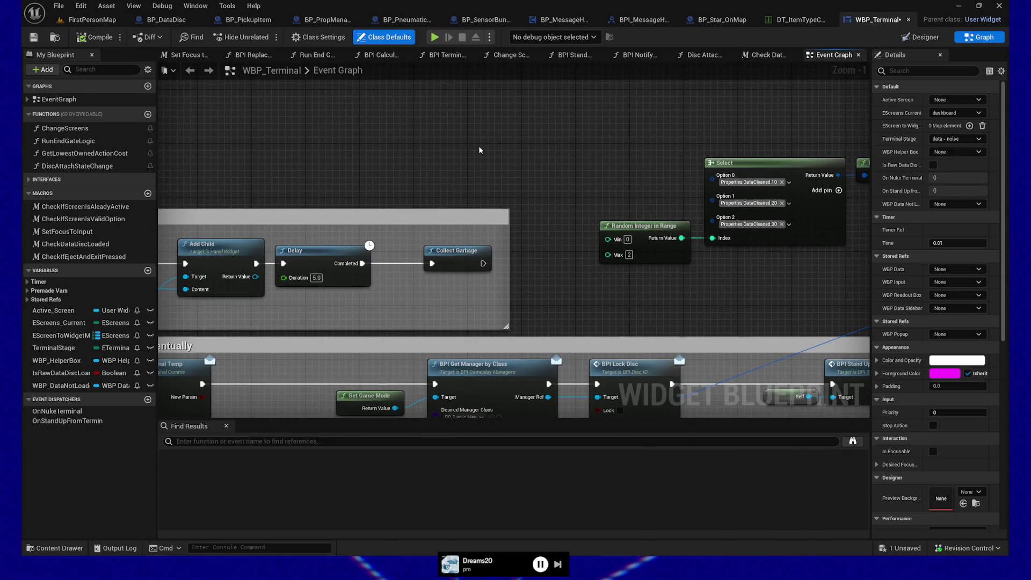
{"action": "left_click_drag", "start_coordinate": [480, 144], "coordinate": [684, 150]}
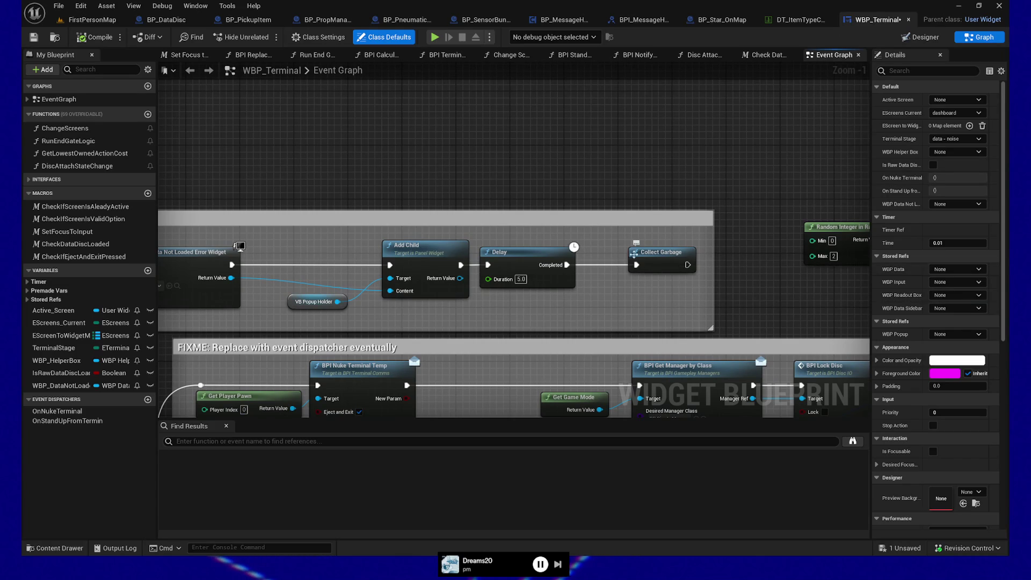
{"action": "scroll", "coordinate": [548, 156], "scroll_direction": "down", "scroll_amount": 3}
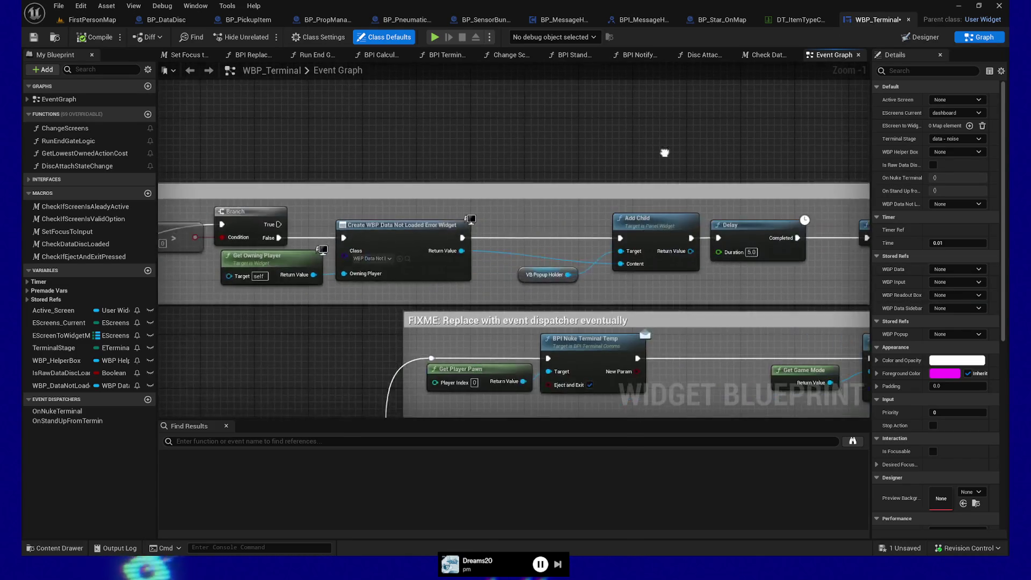
{"action": "scroll", "coordinate": [583, 279], "scroll_direction": "up", "scroll_amount": 4}
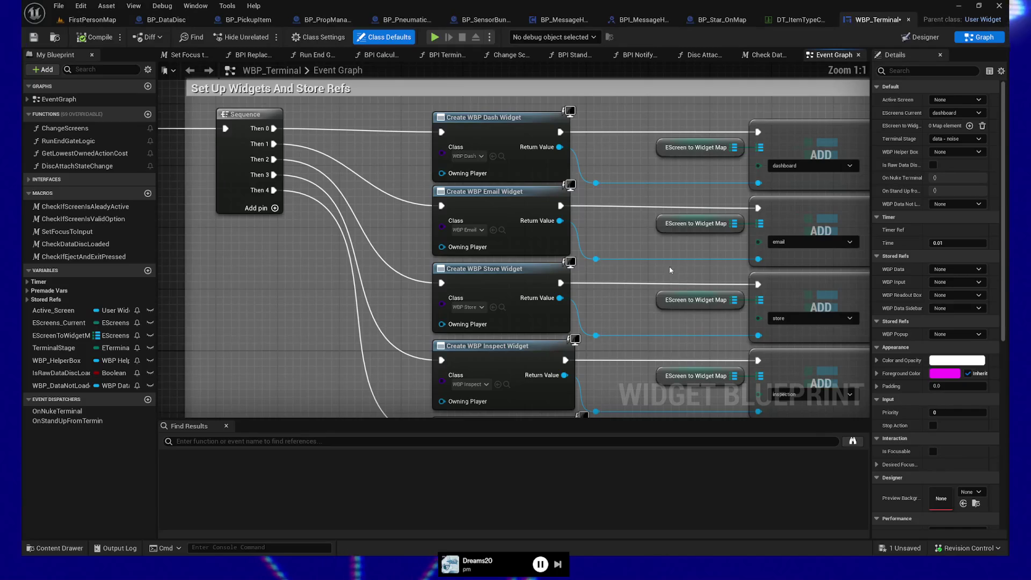
{"action": "left_click_drag", "start_coordinate": [644, 239], "coordinate": [518, 235]}
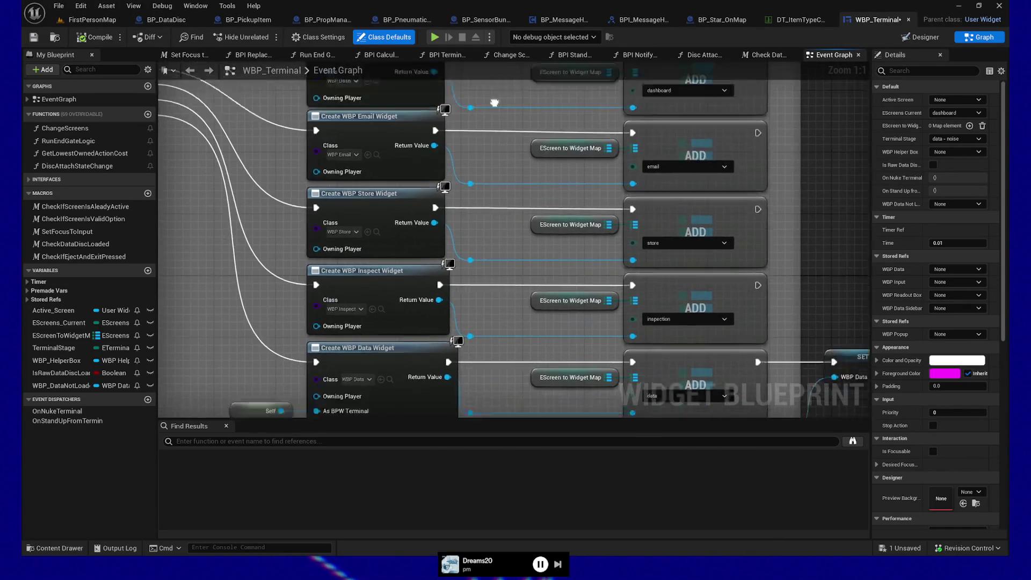
{"action": "left_click_drag", "start_coordinate": [371, 354], "coordinate": [371, 249]}
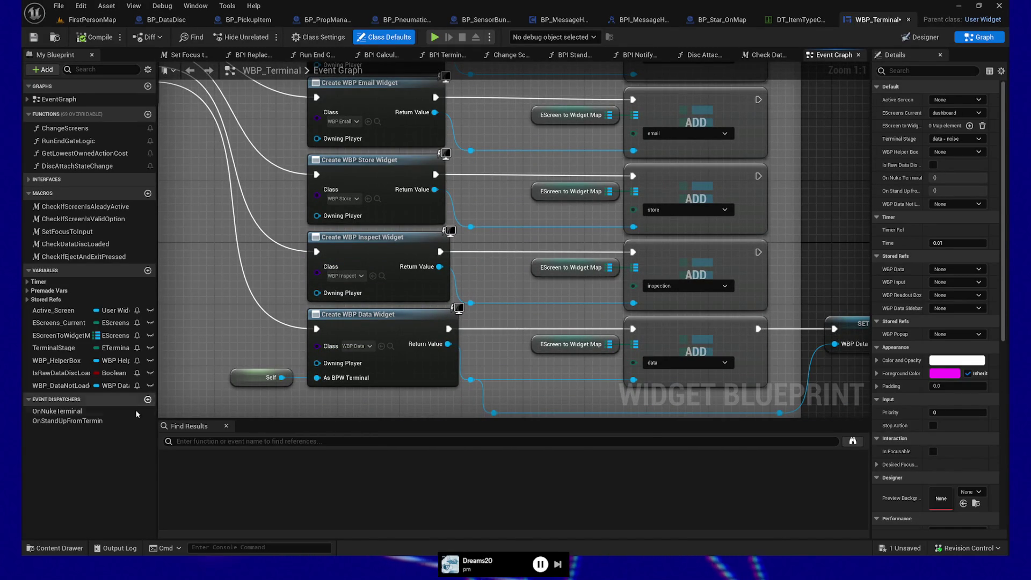
- Search the Content Drawer for wbp_dat, open WBP_DataController, dock it as a tab and show Graph
{"action": "left_click", "coordinate": [56, 548]}
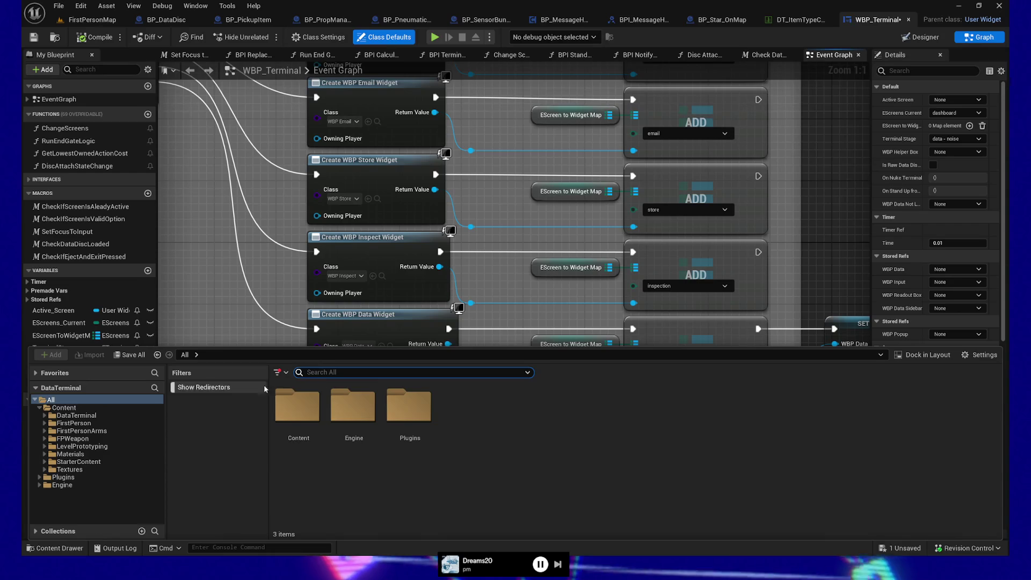
{"action": "type", "text": "wbp_dat"}
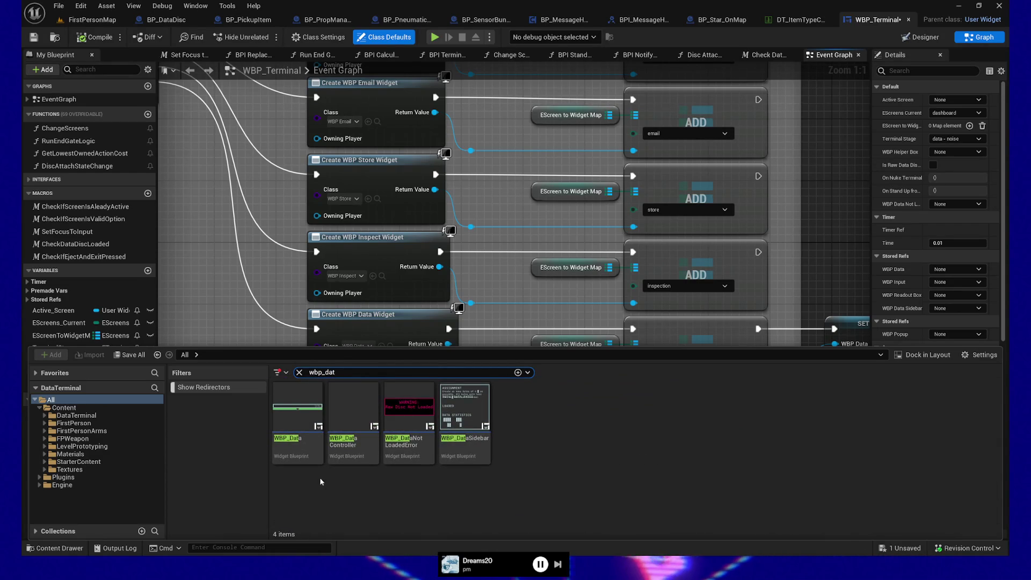
{"action": "mouse_move", "coordinate": [294, 412]}
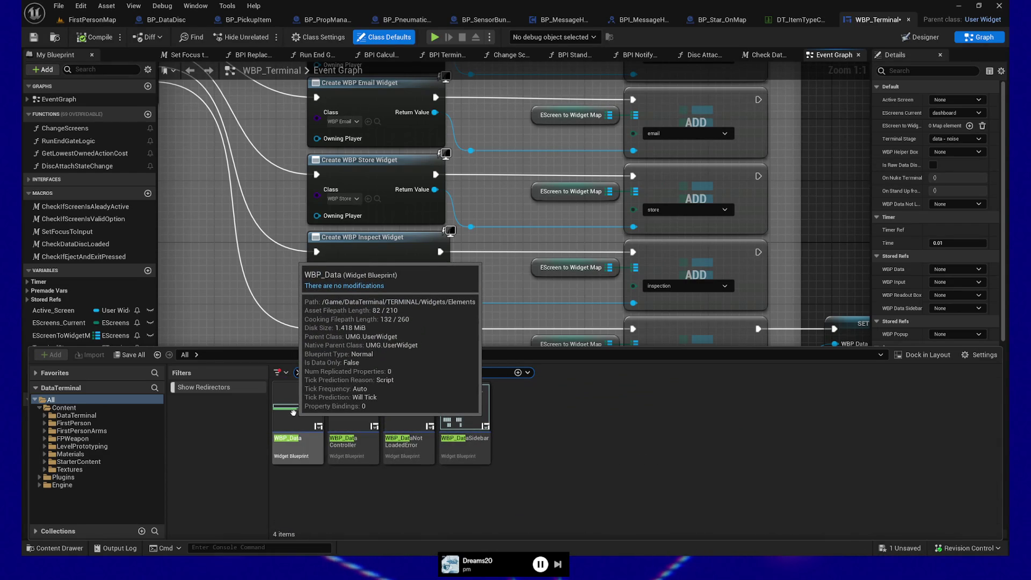
{"action": "double_click", "coordinate": [352, 422]}
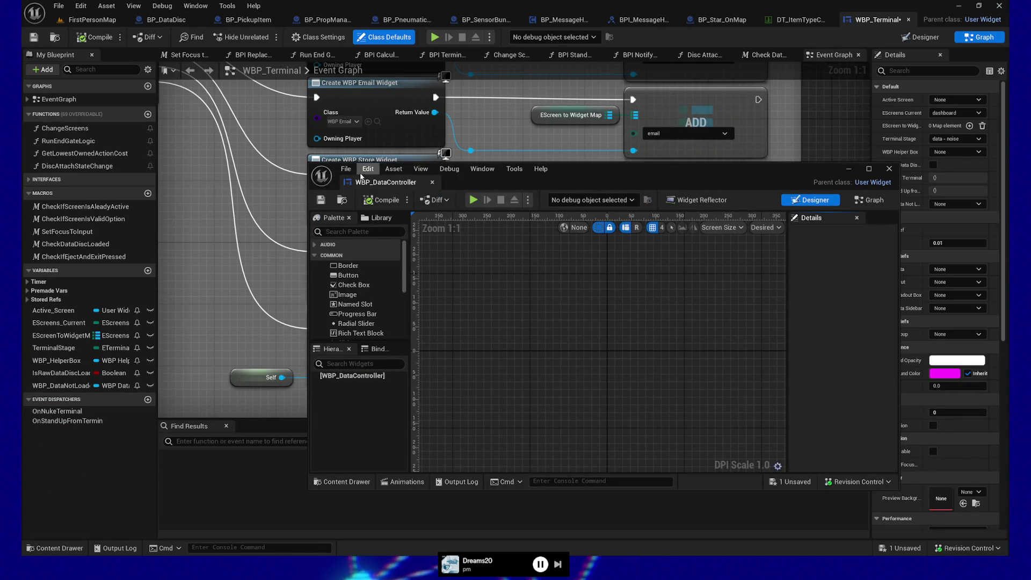
{"action": "left_click_drag", "start_coordinate": [388, 185], "coordinate": [876, 19]}
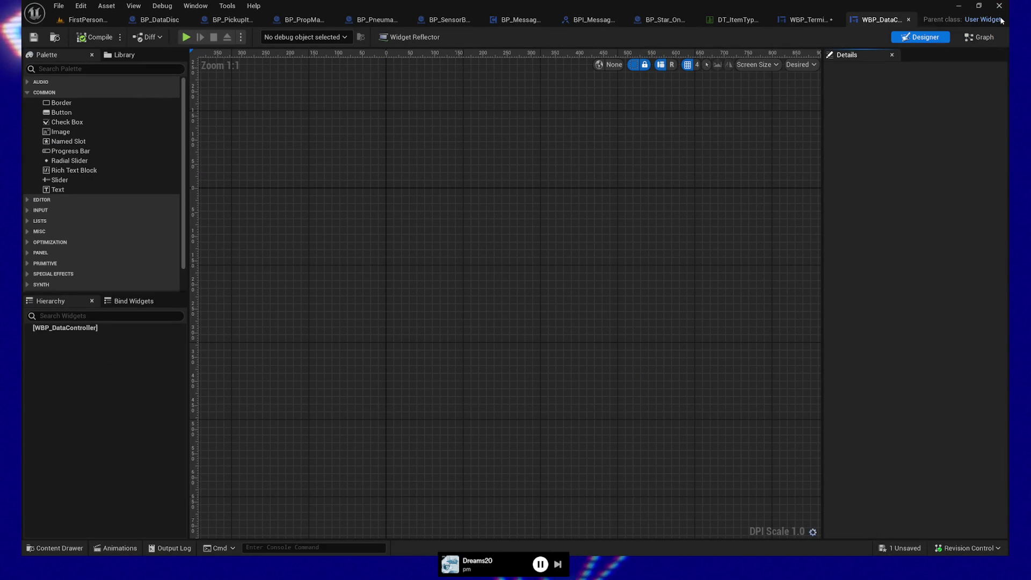
{"action": "left_click", "coordinate": [986, 37]}
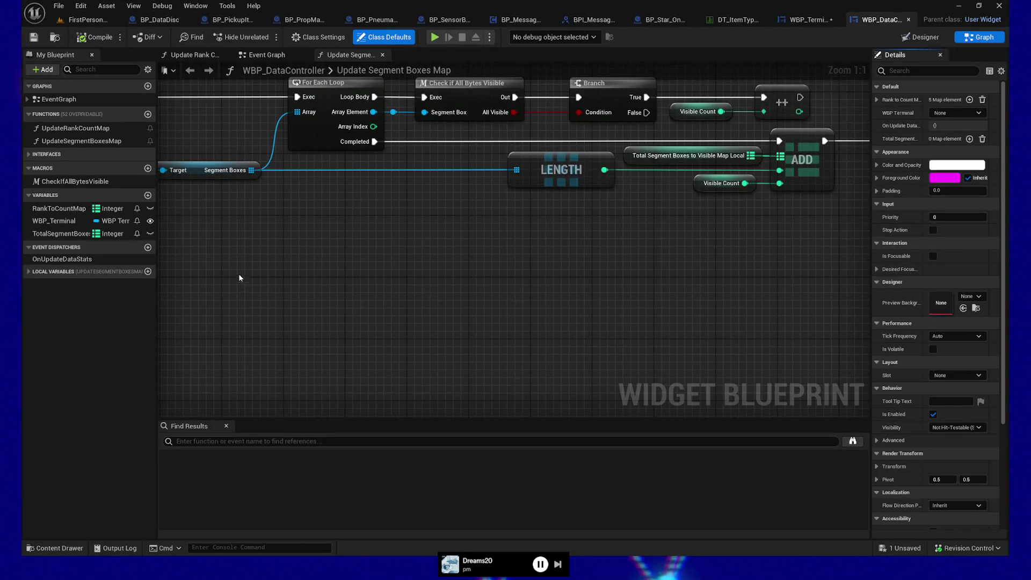
- Switch to WBP_DataController's Event Graph and centre the Update Score event chain
{"action": "scroll", "coordinate": [295, 198], "scroll_direction": "down", "scroll_amount": 3}
{"action": "mouse_move", "coordinate": [294, 199]}
{"action": "left_mouse_down"}
{"action": "mouse_move", "coordinate": [617, 203]}
{"action": "mouse_move", "coordinate": [488, 189]}
{"action": "left_mouse_up"}
{"action": "scroll", "coordinate": [488, 189], "scroll_direction": "up", "scroll_amount": 1}
{"action": "left_click", "coordinate": [290, 55]}
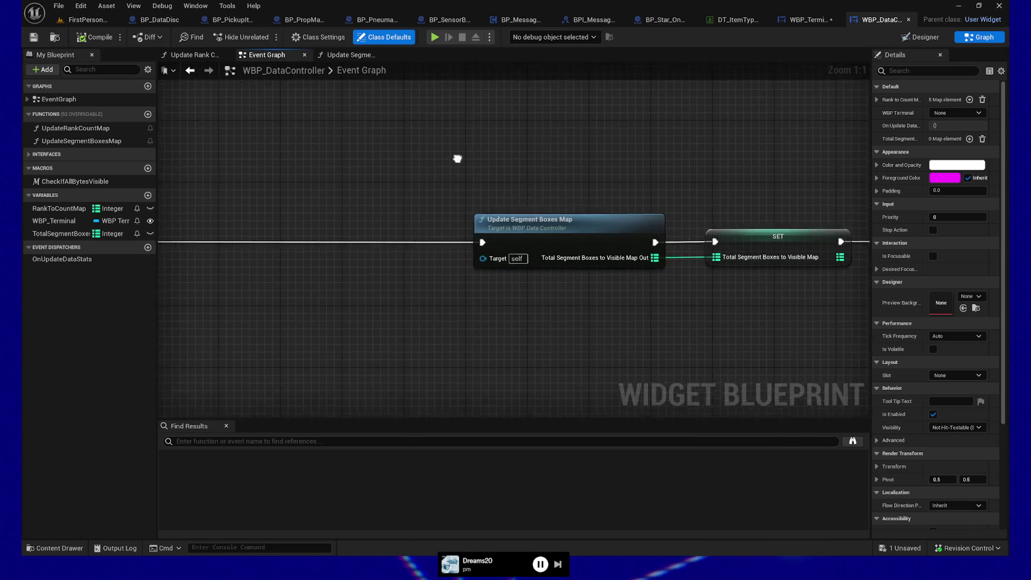
{"action": "mouse_move", "coordinate": [539, 177]}
{"action": "left_mouse_down"}
{"action": "mouse_move", "coordinate": [527, 175]}
{"action": "mouse_move", "coordinate": [583, 258]}
{"action": "mouse_move", "coordinate": [529, 355]}
{"action": "mouse_move", "coordinate": [526, 382]}
{"action": "left_mouse_up"}
{"action": "left_click_drag", "start_coordinate": [534, 211], "coordinate": [520, 290]}
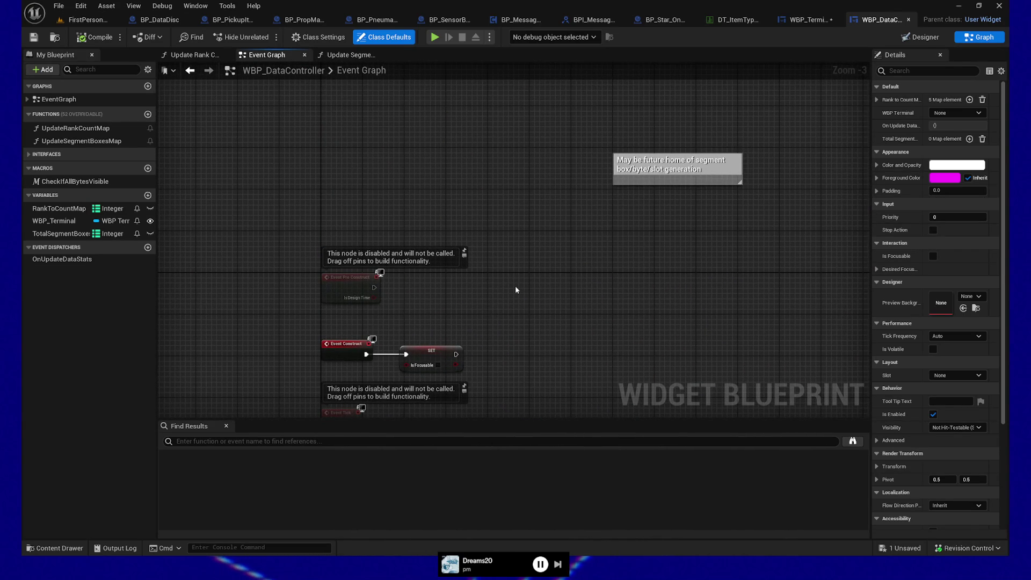
{"action": "mouse_move", "coordinate": [578, 297]}
{"action": "left_mouse_down"}
{"action": "mouse_move", "coordinate": [562, 265]}
{"action": "mouse_move", "coordinate": [576, 294]}
{"action": "mouse_move", "coordinate": [555, 161]}
{"action": "mouse_move", "coordinate": [532, 210]}
{"action": "mouse_move", "coordinate": [444, 277]}
{"action": "mouse_move", "coordinate": [415, 324]}
{"action": "left_mouse_up"}
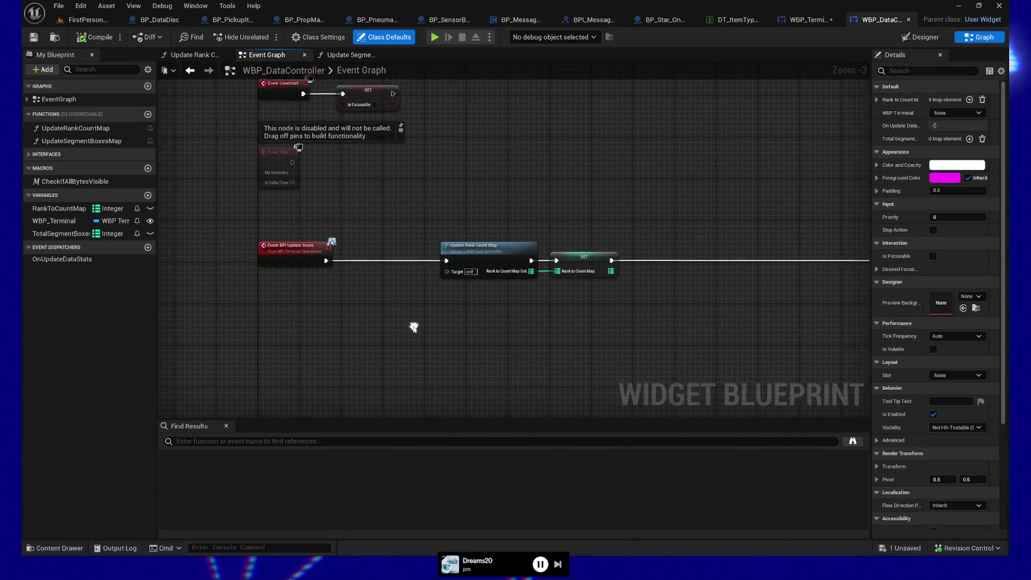
{"action": "left_click_drag", "start_coordinate": [541, 294], "coordinate": [519, 299]}
{"action": "scroll", "coordinate": [494, 309], "scroll_direction": "up", "scroll_amount": 2}
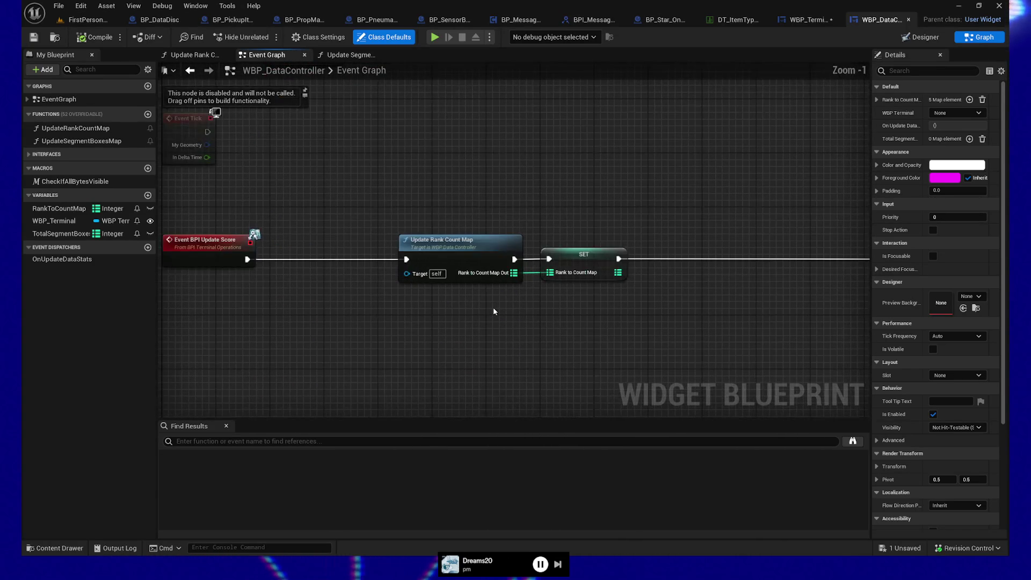
{"action": "left_click_drag", "start_coordinate": [618, 307], "coordinate": [597, 308]}
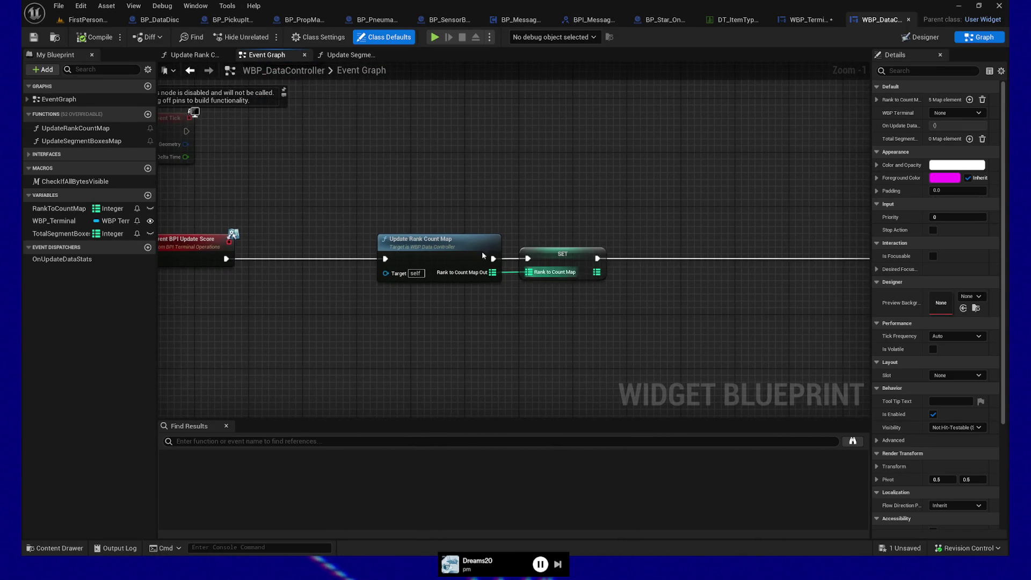
- Inspect Update Rank Count Map and its SET, select the segment map nodes, then reach On Update Data Stats
{"action": "left_click", "coordinate": [452, 245]}
{"action": "left_click", "coordinate": [542, 260]}
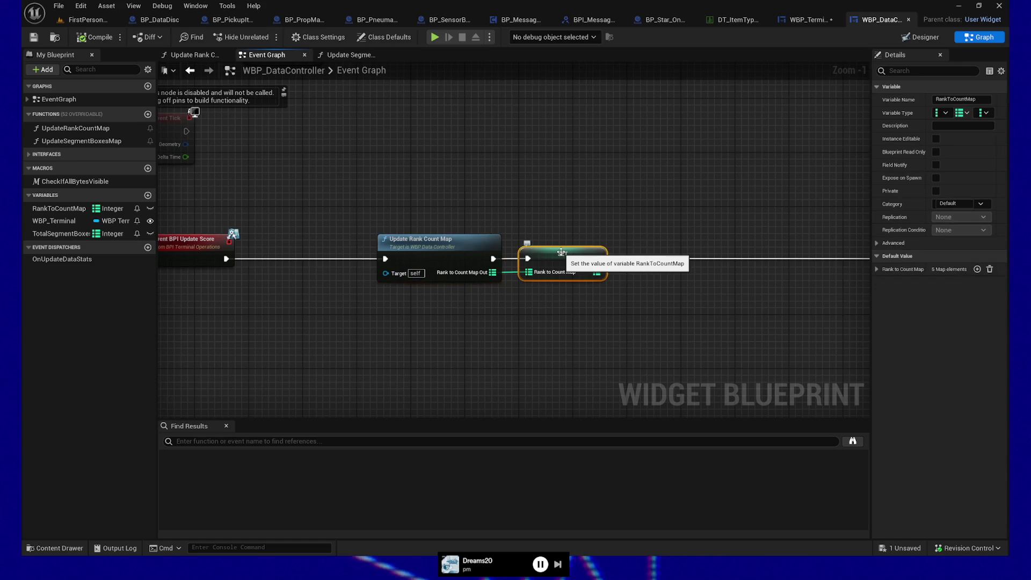
{"action": "left_click", "coordinate": [446, 252]}
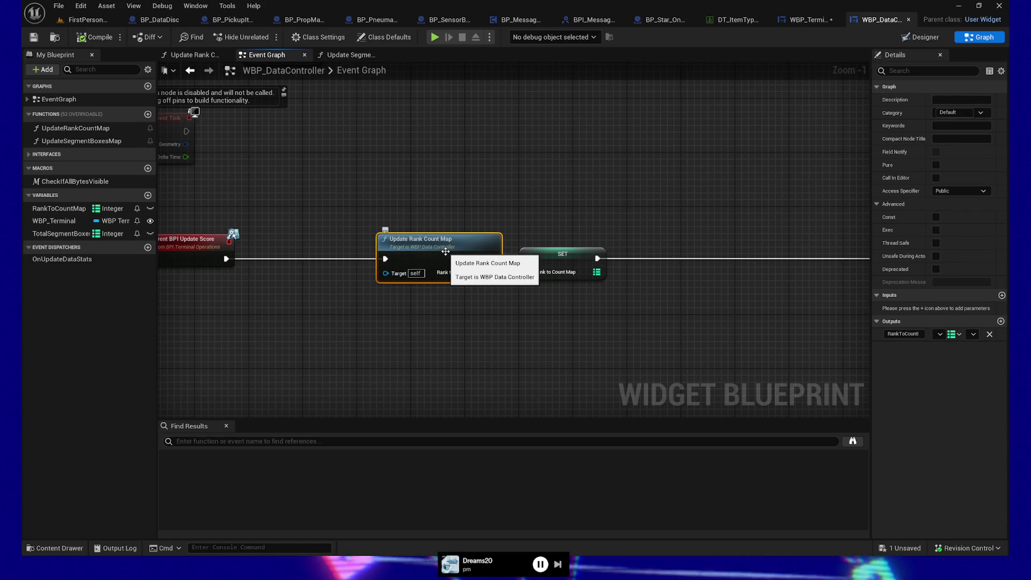
{"action": "mouse_move", "coordinate": [670, 299]}
{"action": "left_mouse_down"}
{"action": "mouse_move", "coordinate": [492, 221]}
{"action": "mouse_move", "coordinate": [272, 291]}
{"action": "left_mouse_up"}
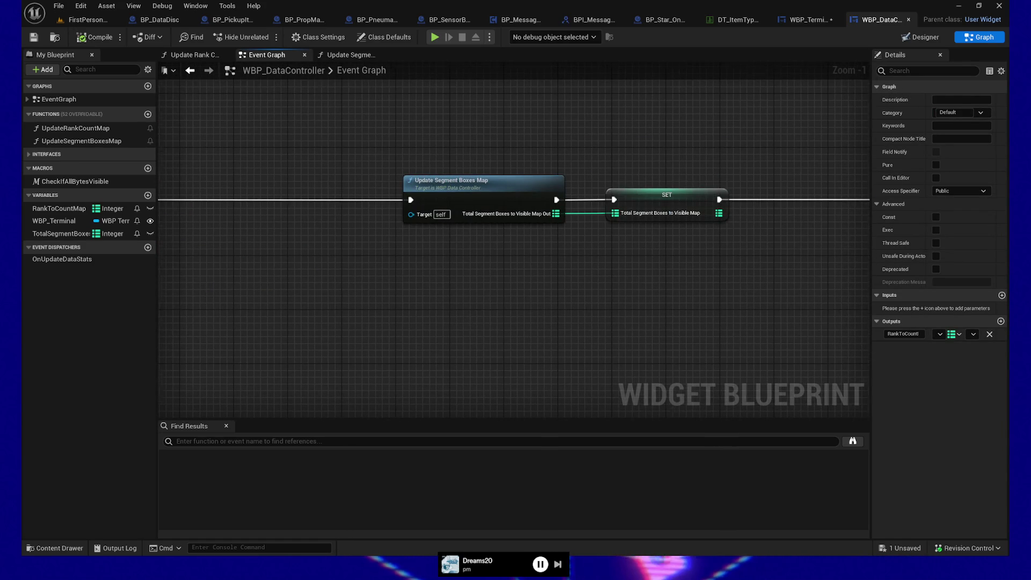
{"action": "left_click_drag", "start_coordinate": [639, 242], "coordinate": [537, 297]}
{"action": "left_click_drag", "start_coordinate": [295, 187], "coordinate": [556, 312]}
{"action": "mouse_move", "coordinate": [720, 320]}
{"action": "left_mouse_down"}
{"action": "mouse_move", "coordinate": [445, 304]}
{"action": "mouse_move", "coordinate": [486, 308]}
{"action": "left_mouse_up"}
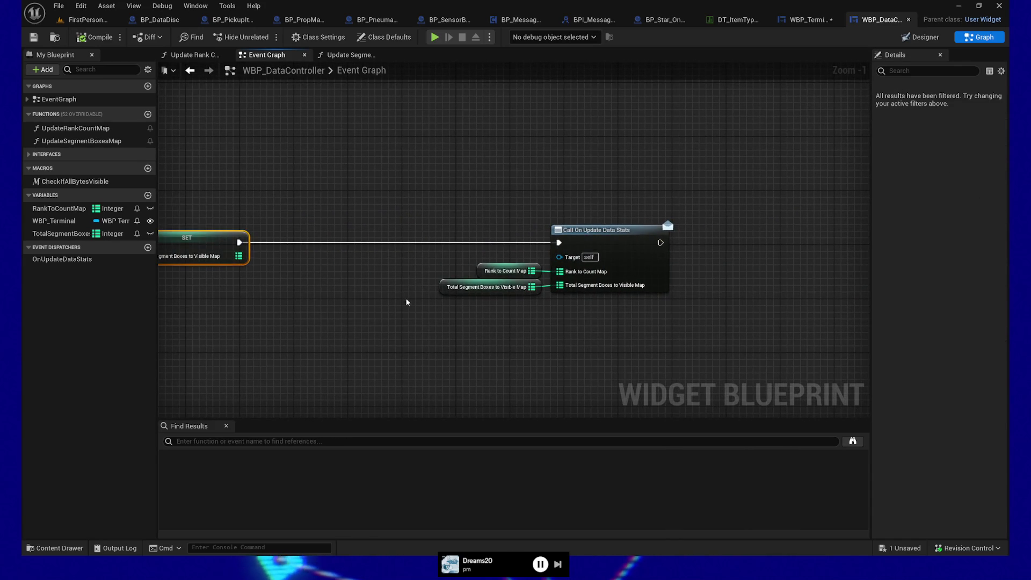
{"action": "left_click_drag", "start_coordinate": [426, 288], "coordinate": [524, 296]}
{"action": "scroll", "coordinate": [523, 292], "scroll_direction": "down", "scroll_amount": 4}
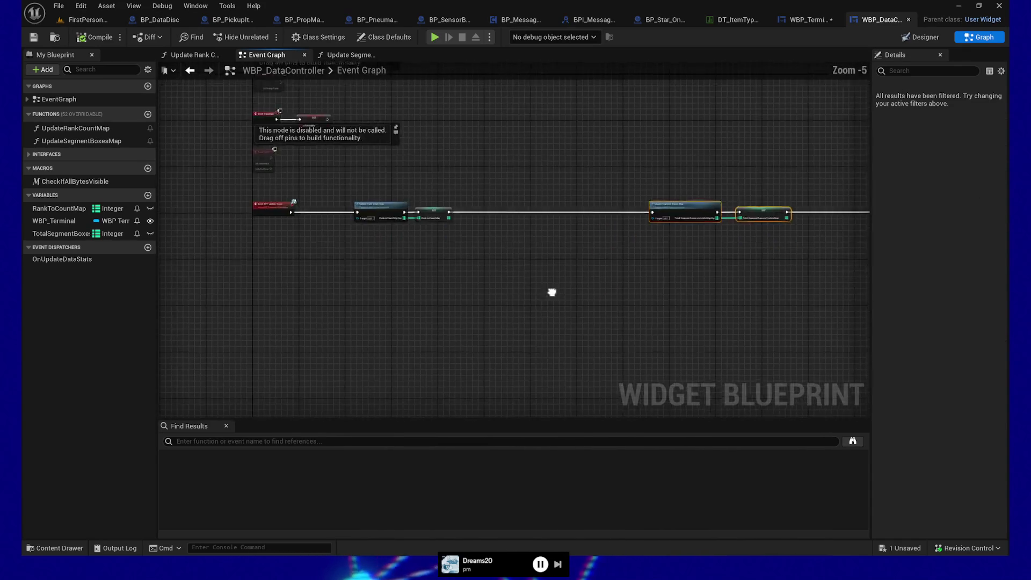
- Open WBP_Data from the Content Drawer and look over its layout and Event Graph
{"action": "left_click", "coordinate": [63, 549]}
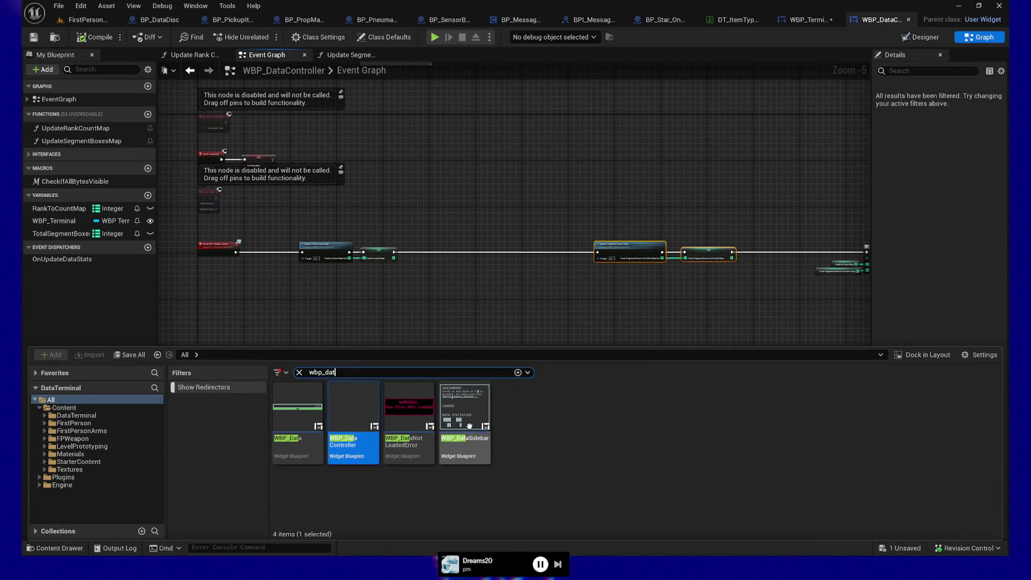
{"action": "double_click", "coordinate": [304, 400]}
{"action": "mouse_move", "coordinate": [705, 191]}
{"action": "left_mouse_down"}
{"action": "mouse_move", "coordinate": [361, 166]}
{"action": "mouse_move", "coordinate": [446, 167]}
{"action": "mouse_move", "coordinate": [433, 166]}
{"action": "left_mouse_up"}
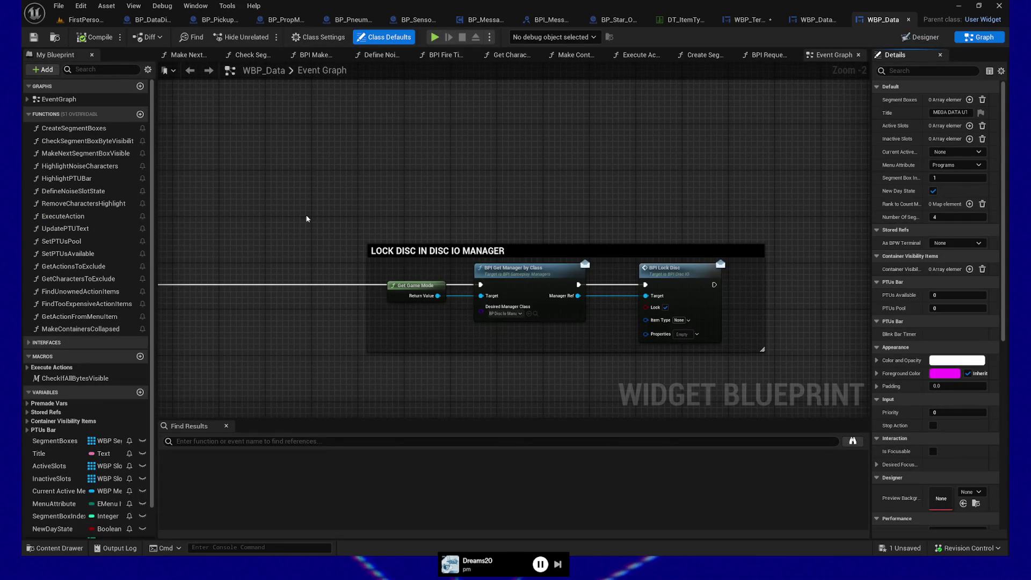
{"action": "mouse_move", "coordinate": [307, 218]}
{"action": "left_mouse_down"}
{"action": "mouse_move", "coordinate": [290, 192]}
{"action": "mouse_move", "coordinate": [576, 185]}
{"action": "left_mouse_up"}
{"action": "scroll", "coordinate": [359, 178], "scroll_direction": "down", "scroll_amount": 2}
{"action": "mouse_move", "coordinate": [444, 223]}
{"action": "left_mouse_down"}
{"action": "mouse_move", "coordinate": [287, 177]}
{"action": "mouse_move", "coordinate": [313, 154]}
{"action": "mouse_move", "coordinate": [390, 154]}
{"action": "mouse_move", "coordinate": [471, 172]}
{"action": "left_mouse_up"}
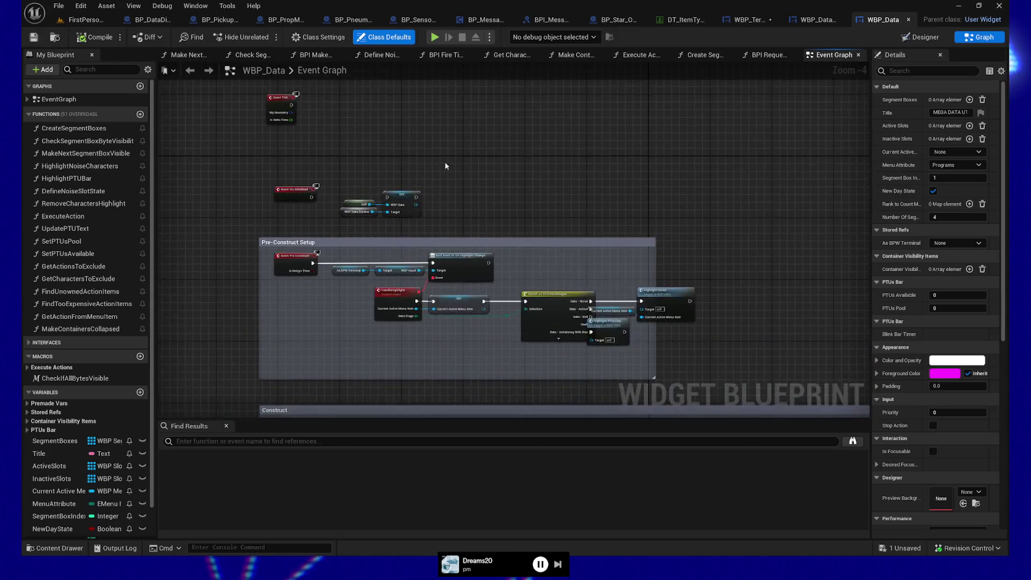
{"action": "scroll", "coordinate": [537, 242], "scroll_direction": "up", "scroll_amount": 3}
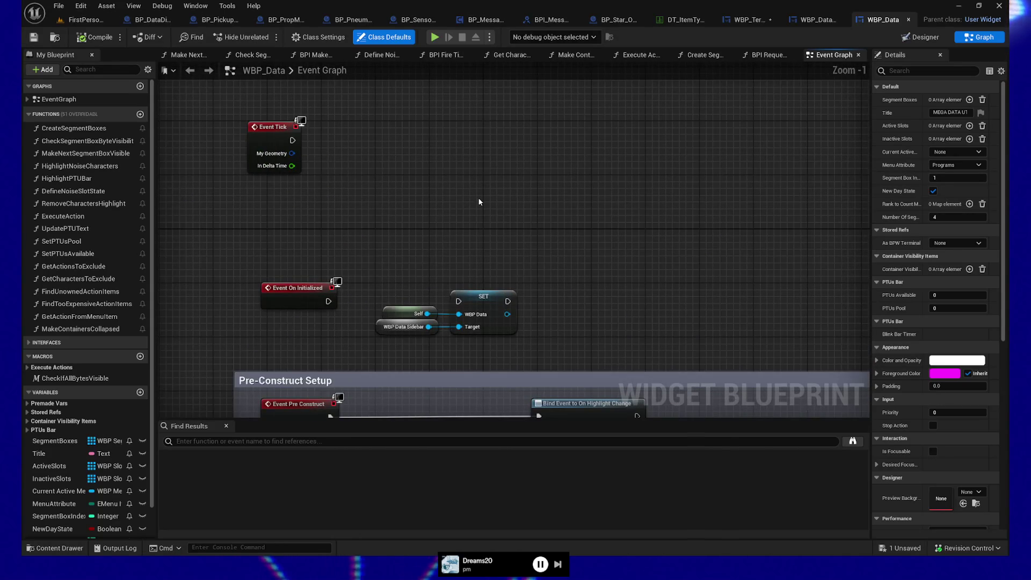
- Select the Self, WBP Data Sidebar and SET nodes and pan through the Pre-Construct Setup chain
{"action": "left_click_drag", "start_coordinate": [645, 315], "coordinate": [661, 203]}
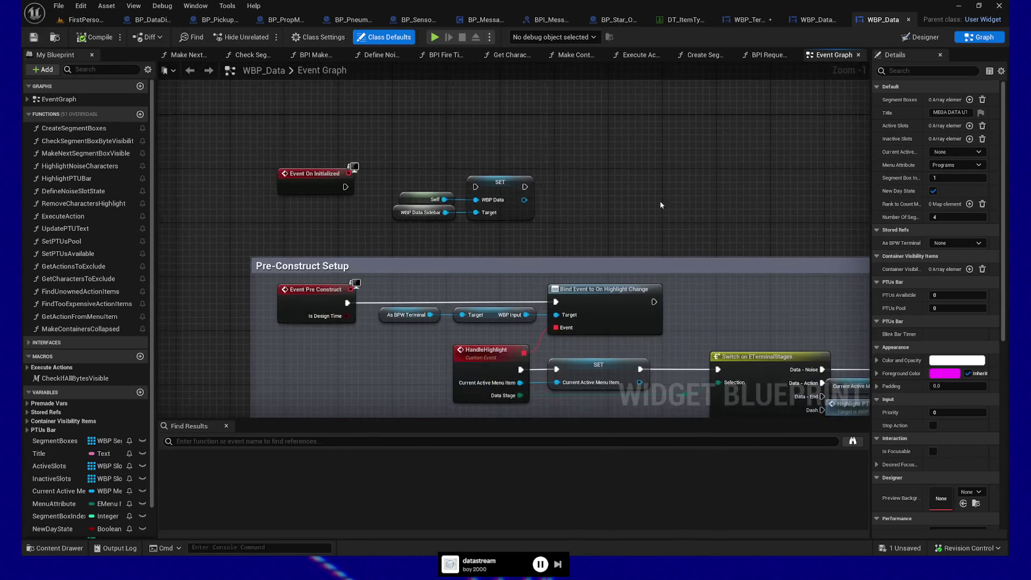
{"action": "left_click_drag", "start_coordinate": [415, 166], "coordinate": [556, 226]}
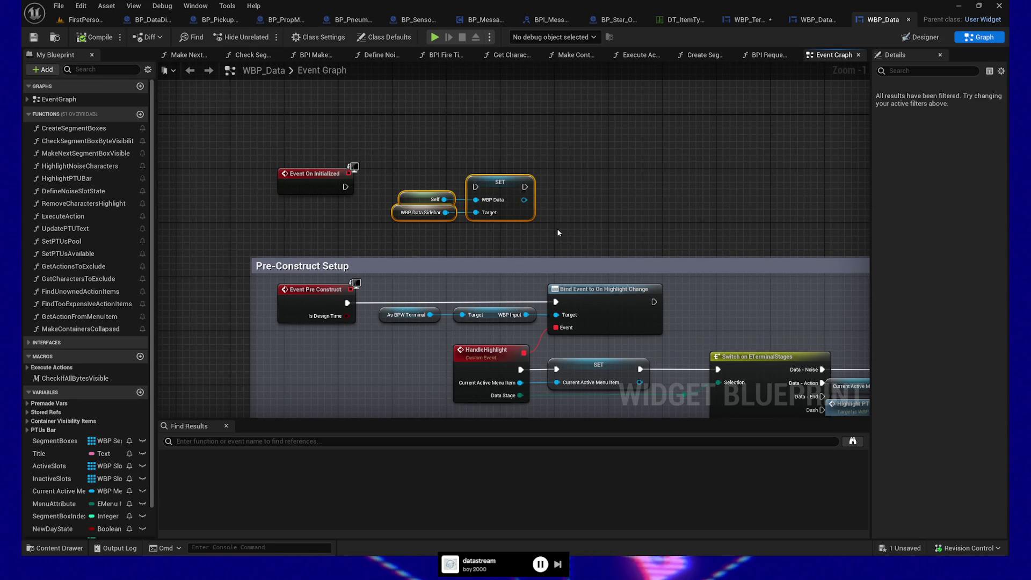
{"action": "left_click_drag", "start_coordinate": [408, 363], "coordinate": [416, 260]}
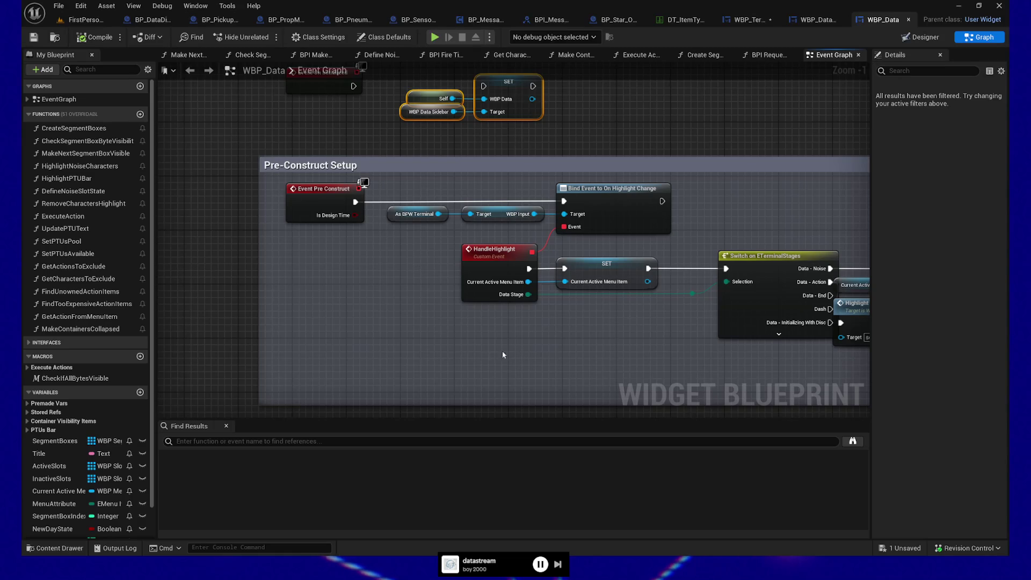
{"action": "left_click_drag", "start_coordinate": [649, 353], "coordinate": [587, 356]}
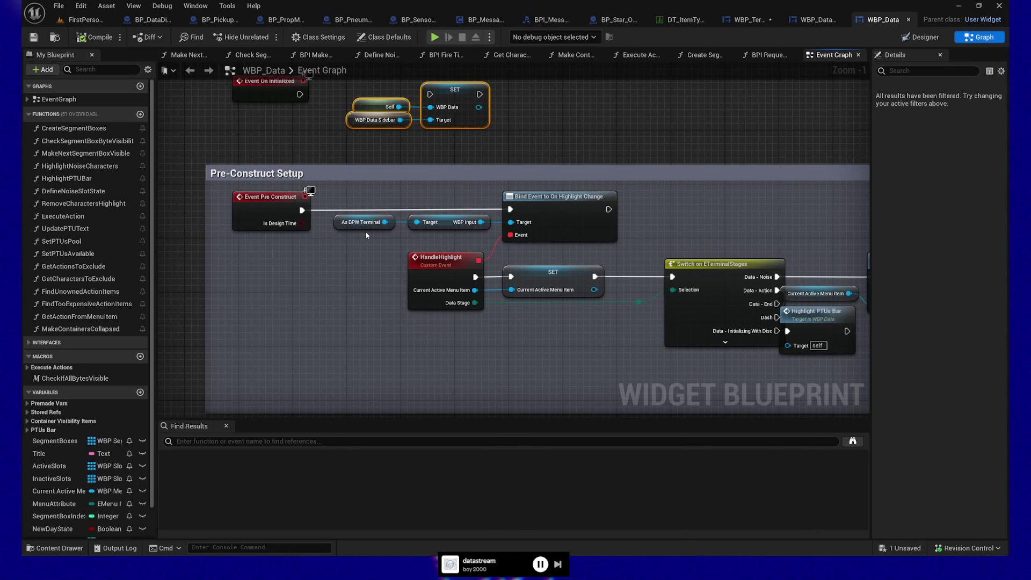
{"action": "left_click_drag", "start_coordinate": [655, 216], "coordinate": [604, 217]}
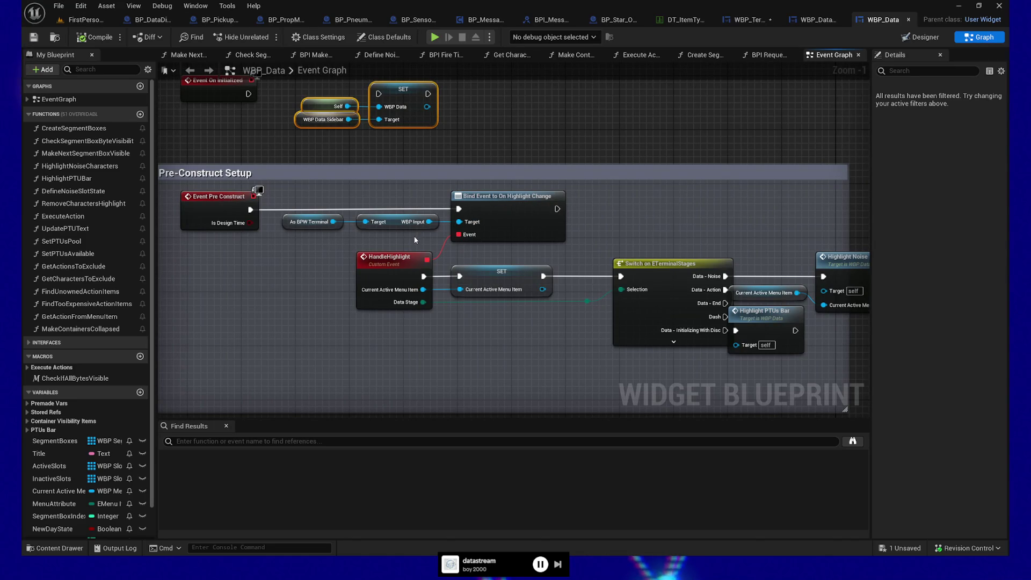
{"action": "left_click_drag", "start_coordinate": [504, 338], "coordinate": [457, 334]}
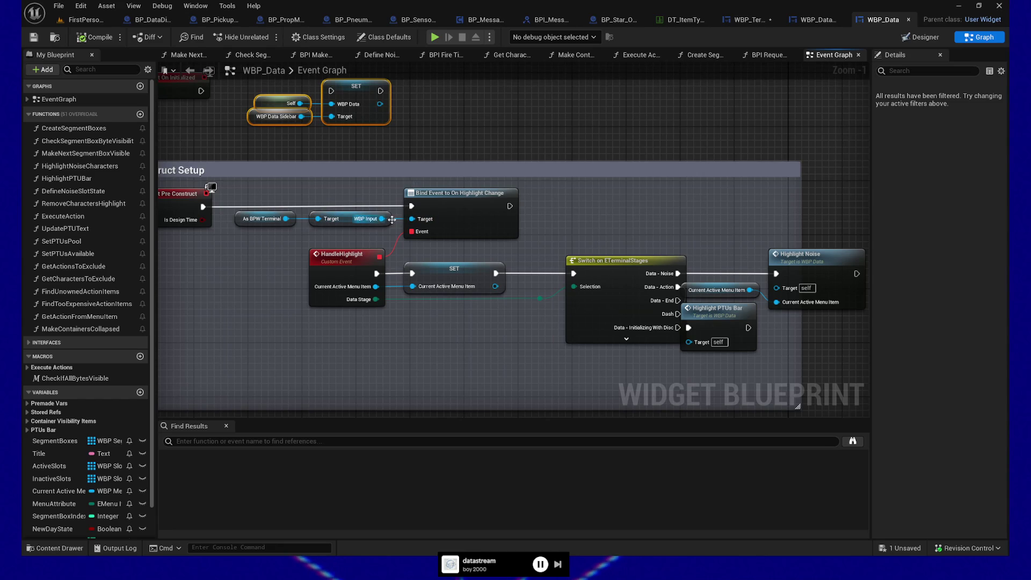
{"action": "left_click_drag", "start_coordinate": [460, 355], "coordinate": [495, 320]}
- Nudge the three highlight nodes right and widen the Pre-Construct Setup comment to enclose them
{"action": "left_click_drag", "start_coordinate": [653, 235], "coordinate": [714, 339]}
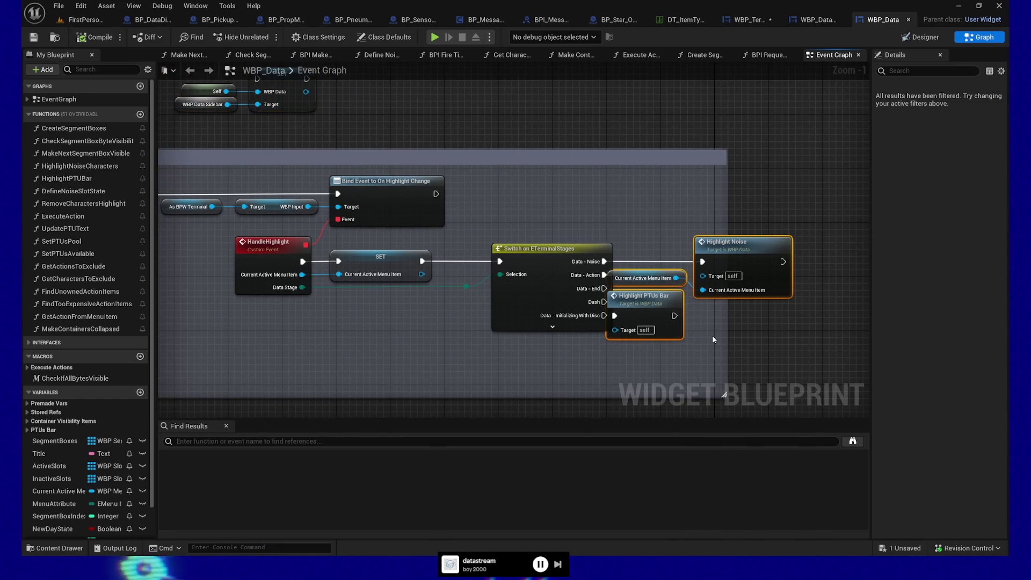
{"action": "key", "text": "Right"}
{"action": "key", "text": "Right"}
{"action": "key", "text": "Right"}
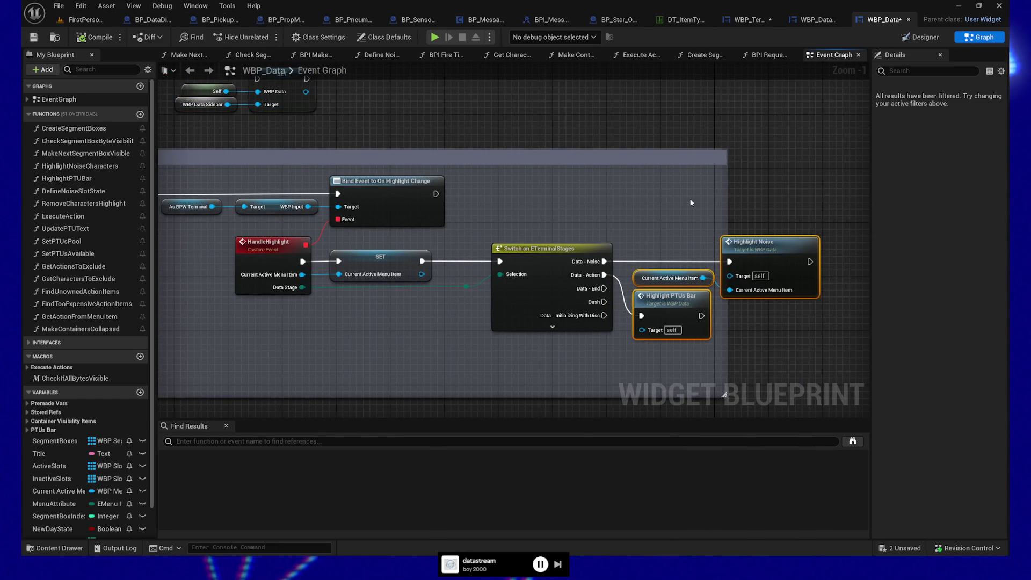
{"action": "left_click_drag", "start_coordinate": [727, 191], "coordinate": [849, 188]}
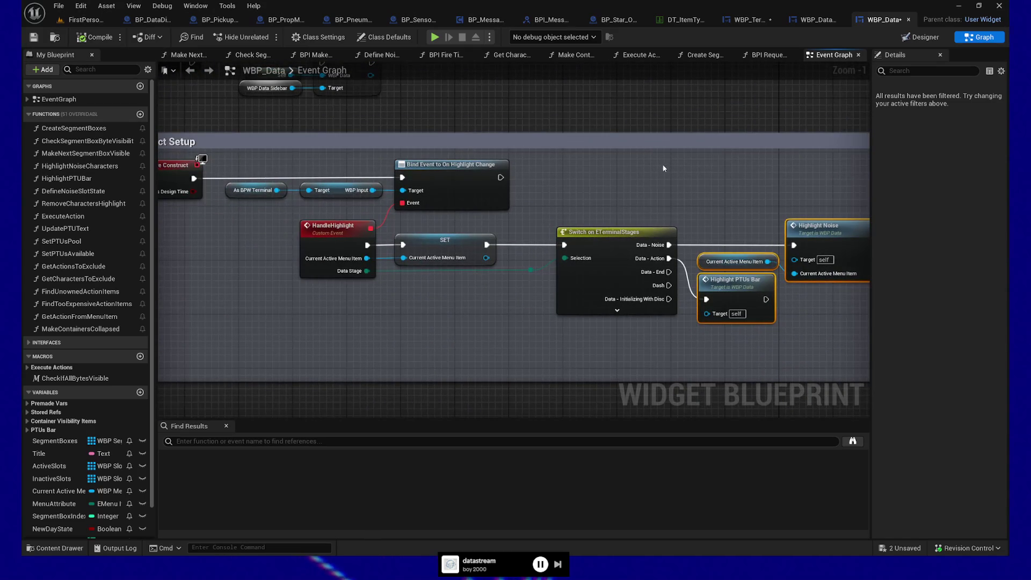
{"action": "left_click_drag", "start_coordinate": [704, 185], "coordinate": [677, 183]}
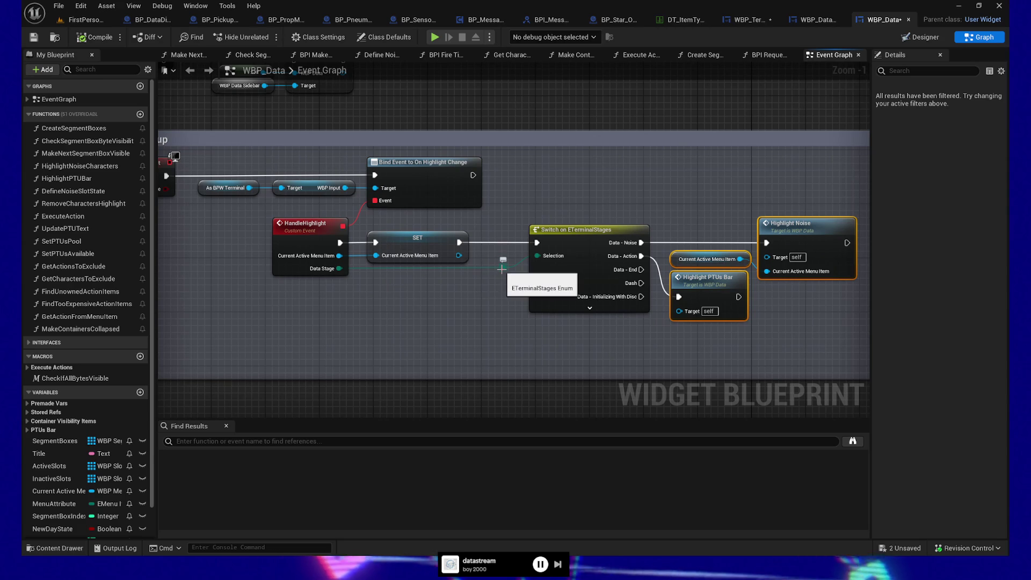
- Pan from the Switch and highlight nodes over to the Construct comment and its nodes
{"action": "left_click_drag", "start_coordinate": [453, 309], "coordinate": [434, 329]}
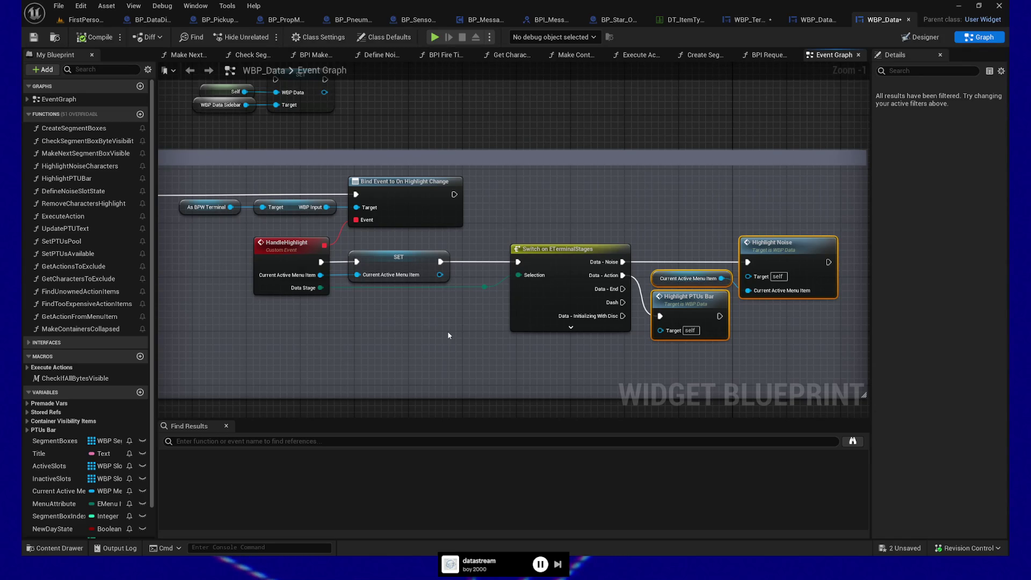
{"action": "left_click_drag", "start_coordinate": [437, 362], "coordinate": [426, 333]}
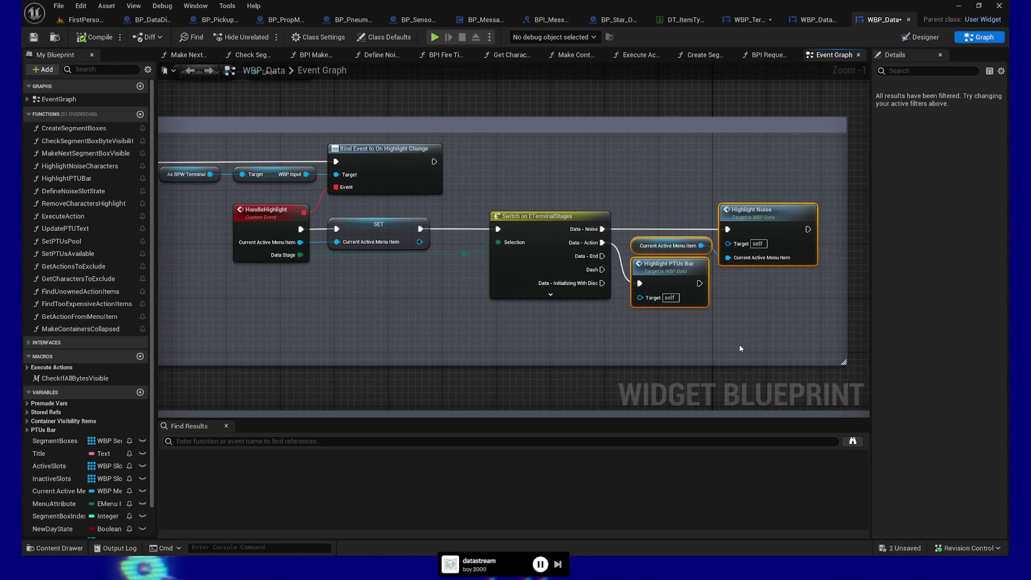
{"action": "left_click_drag", "start_coordinate": [745, 348], "coordinate": [679, 351]}
{"action": "mouse_move", "coordinate": [260, 346]}
{"action": "left_mouse_down"}
{"action": "mouse_move", "coordinate": [553, 227]}
{"action": "mouse_move", "coordinate": [455, 287]}
{"action": "mouse_move", "coordinate": [423, 200]}
{"action": "mouse_move", "coordinate": [389, 204]}
{"action": "left_mouse_up"}
{"action": "left_click_drag", "start_coordinate": [419, 336], "coordinate": [321, 347]}
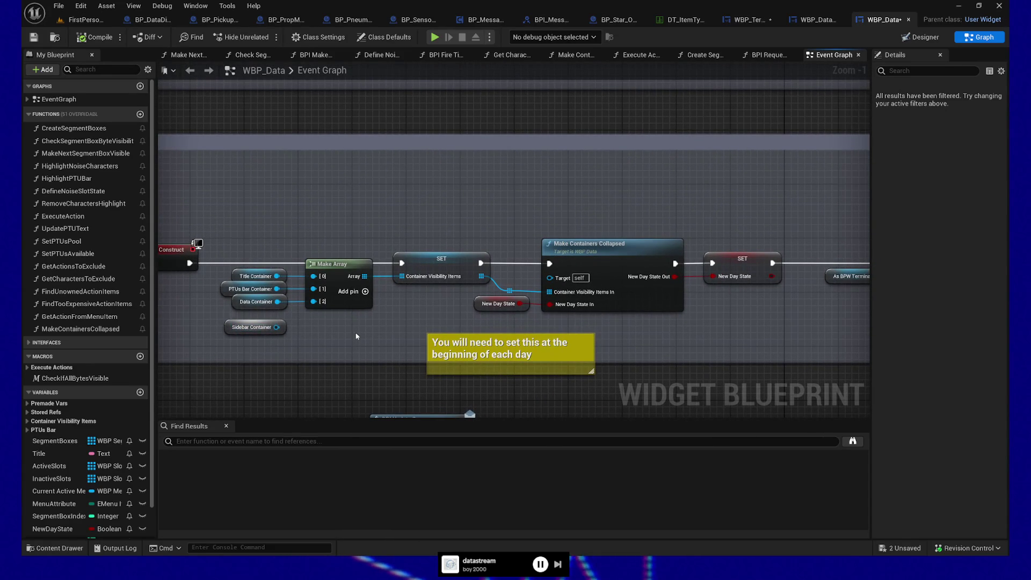
- Inspect the Container Visibility Items and New Day State setters in the Construct chain
{"action": "left_click_drag", "start_coordinate": [357, 336], "coordinate": [326, 328]}
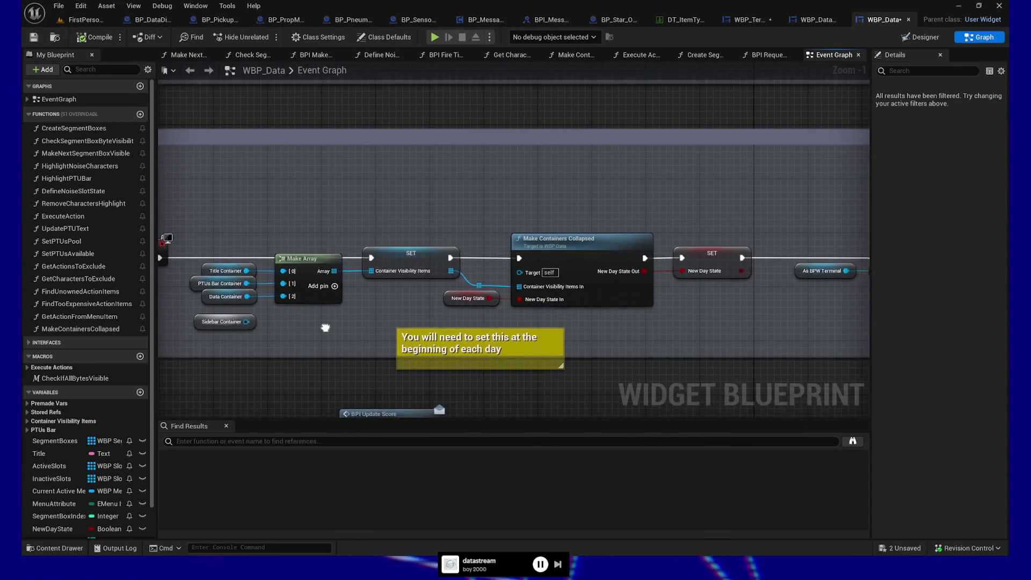
{"action": "left_click", "coordinate": [409, 264]}
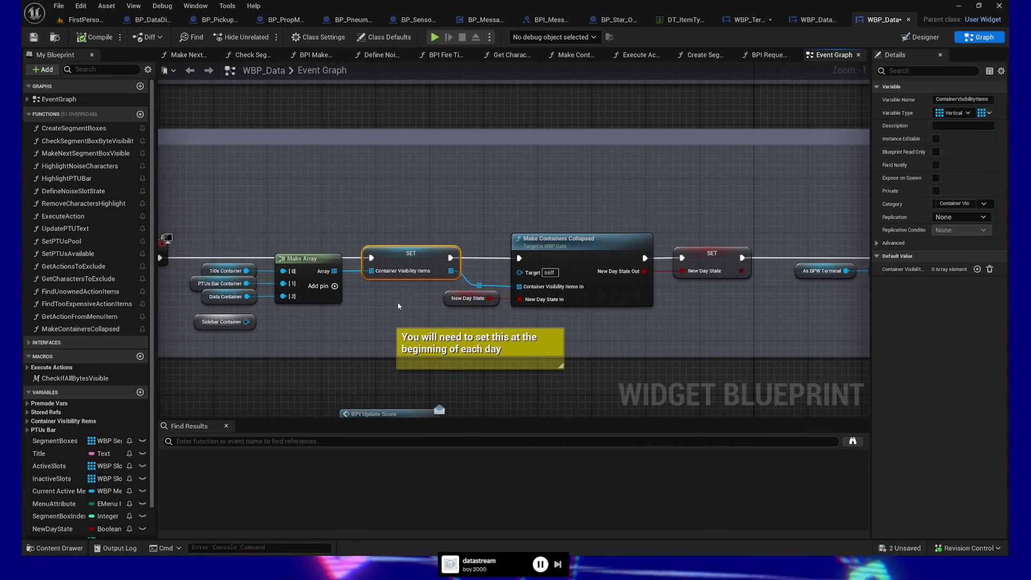
{"action": "mouse_move", "coordinate": [397, 301]}
{"action": "left_mouse_down"}
{"action": "mouse_move", "coordinate": [445, 297]}
{"action": "mouse_move", "coordinate": [341, 295]}
{"action": "left_mouse_up"}
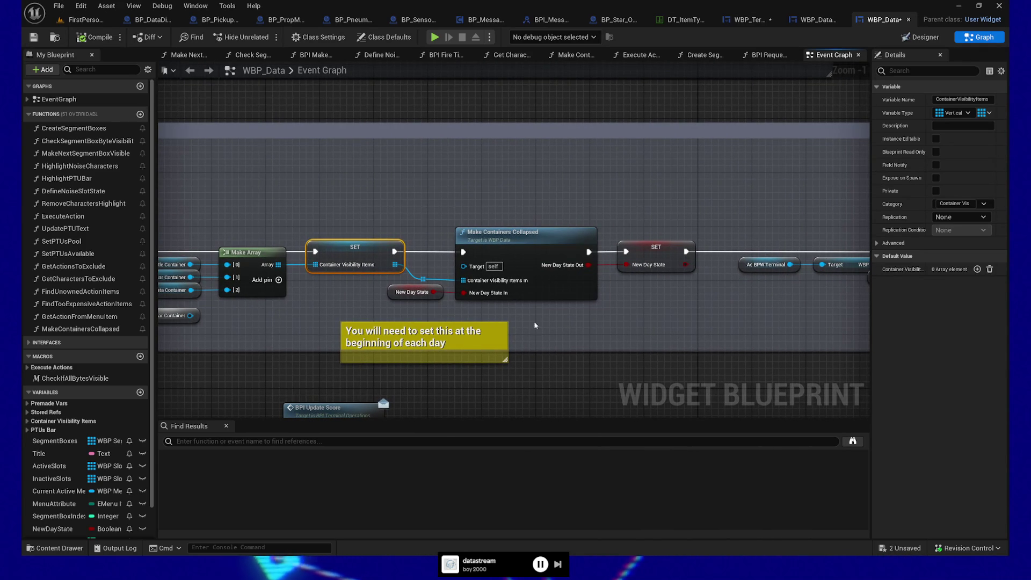
{"action": "left_click_drag", "start_coordinate": [595, 331], "coordinate": [563, 329]}
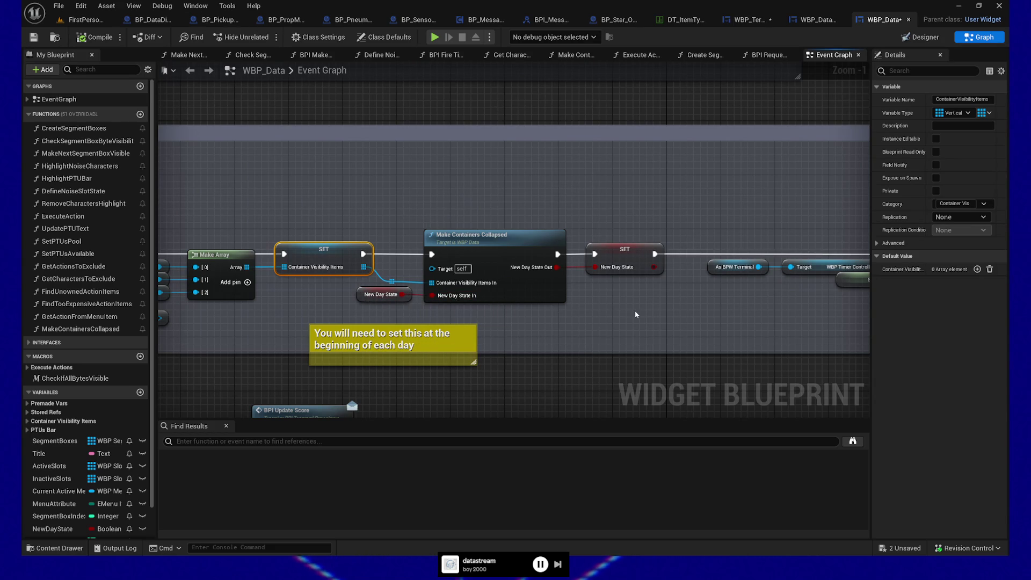
{"action": "left_click_drag", "start_coordinate": [635, 314], "coordinate": [563, 309]}
{"action": "left_click", "coordinate": [543, 249]}
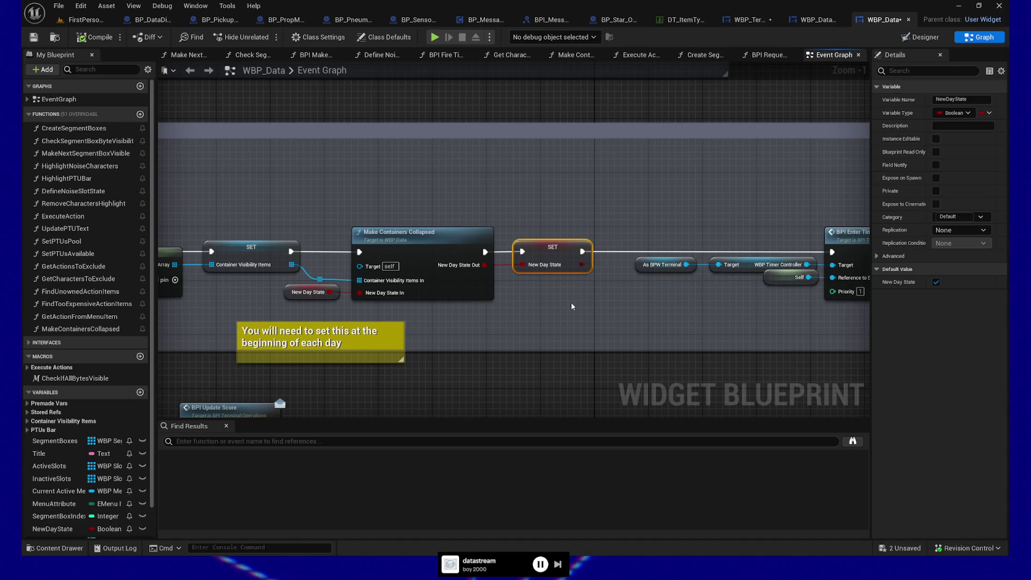
- Follow the chain past BPI Enter Timer Queue and the game mode cast, then open Create Segment Boxes
{"action": "mouse_move", "coordinate": [598, 334]}
{"action": "left_mouse_down"}
{"action": "mouse_move", "coordinate": [484, 341]}
{"action": "mouse_move", "coordinate": [301, 327]}
{"action": "left_mouse_up"}
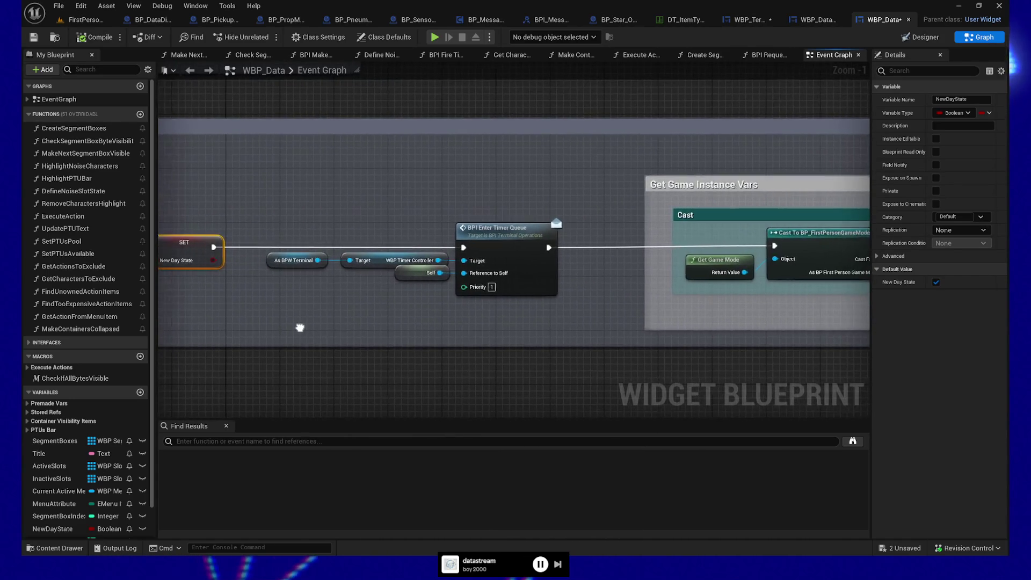
{"action": "left_click_drag", "start_coordinate": [428, 338], "coordinate": [340, 329]}
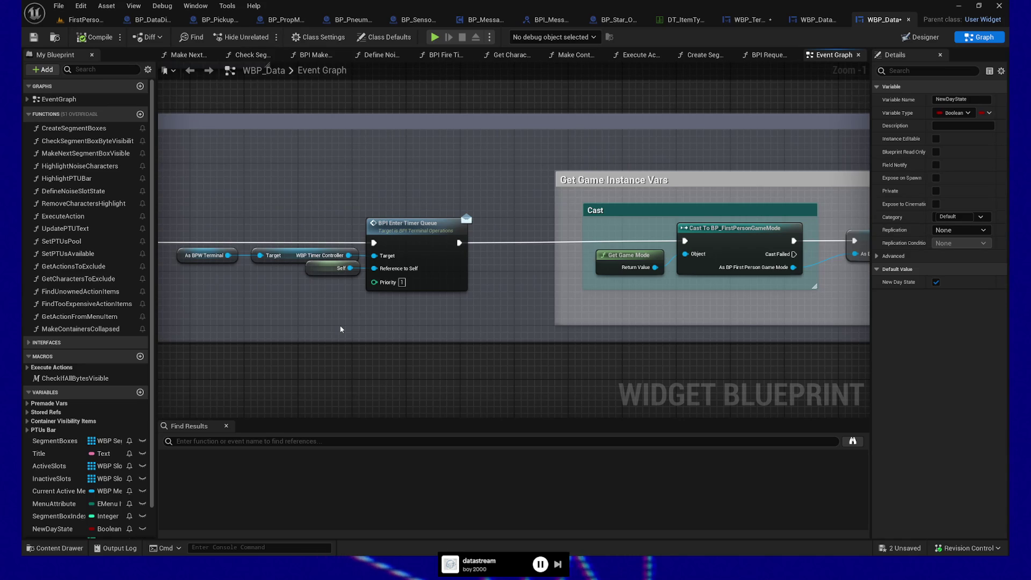
{"action": "left_click_drag", "start_coordinate": [355, 325], "coordinate": [340, 320]}
{"action": "left_click_drag", "start_coordinate": [415, 281], "coordinate": [418, 281]}
{"action": "mouse_move", "coordinate": [423, 317]}
{"action": "left_mouse_down"}
{"action": "mouse_move", "coordinate": [454, 320]}
{"action": "mouse_move", "coordinate": [300, 320]}
{"action": "mouse_move", "coordinate": [476, 322]}
{"action": "mouse_move", "coordinate": [501, 313]}
{"action": "mouse_move", "coordinate": [385, 307]}
{"action": "mouse_move", "coordinate": [491, 302]}
{"action": "mouse_move", "coordinate": [591, 252]}
{"action": "left_mouse_up"}
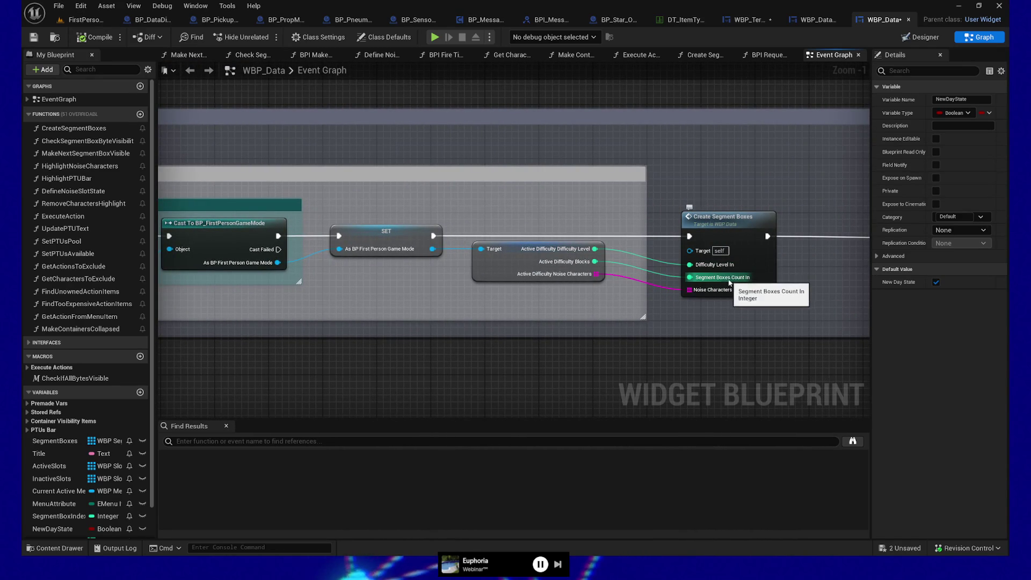
{"action": "left_click_drag", "start_coordinate": [732, 308], "coordinate": [516, 312]}
{"action": "left_click", "coordinate": [518, 231]}
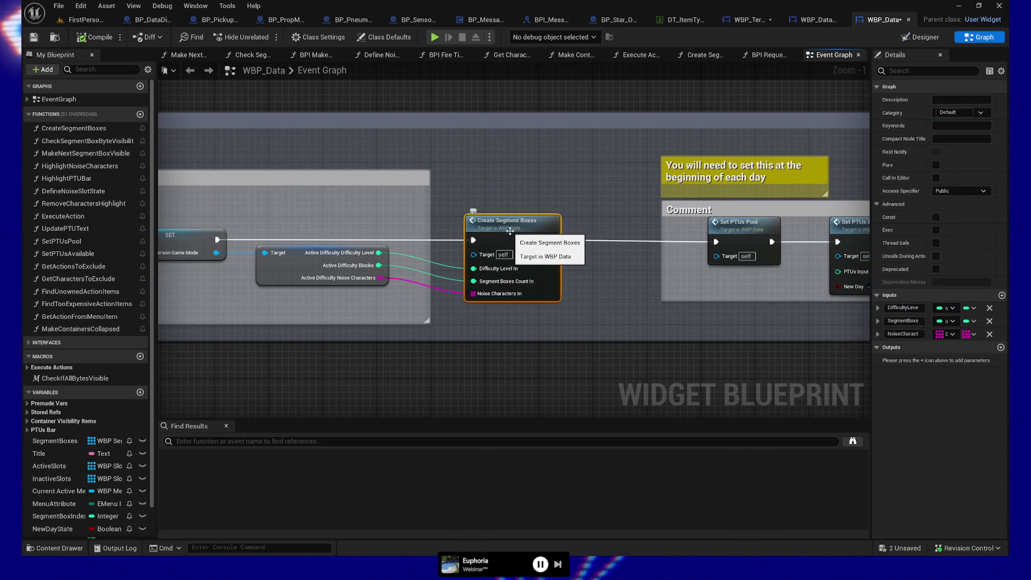
{"action": "double_click", "coordinate": [518, 231]}
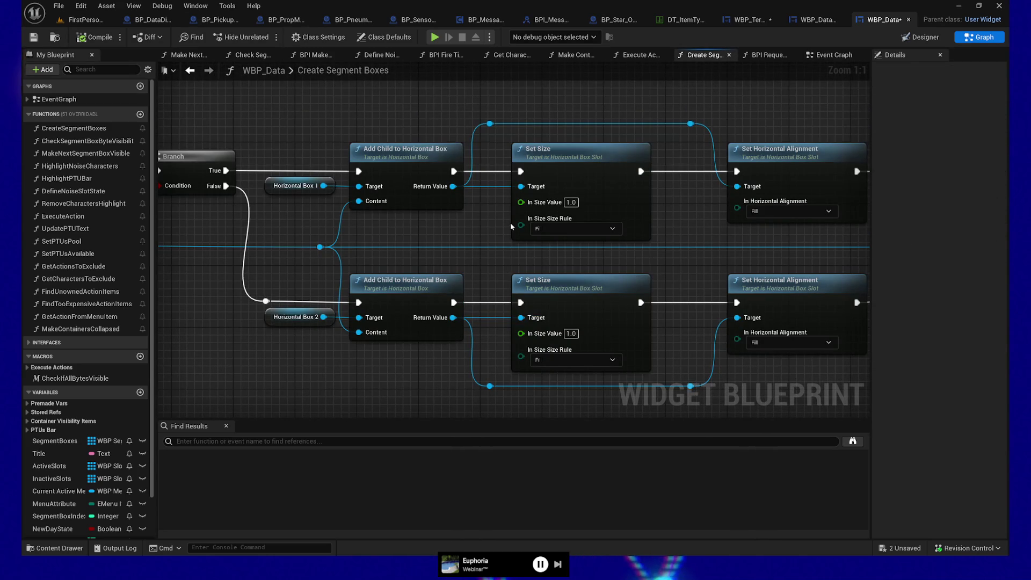
- Bring the For Loop from 0 to count minus 1 that creates WBP Segment Box 1 widgets into view
{"action": "mouse_move", "coordinate": [471, 228]}
{"action": "left_mouse_down"}
{"action": "mouse_move", "coordinate": [500, 225]}
{"action": "mouse_move", "coordinate": [317, 208]}
{"action": "mouse_move", "coordinate": [420, 179]}
{"action": "mouse_move", "coordinate": [388, 149]}
{"action": "mouse_move", "coordinate": [320, 150]}
{"action": "mouse_move", "coordinate": [464, 140]}
{"action": "mouse_move", "coordinate": [421, 153]}
{"action": "left_mouse_up"}
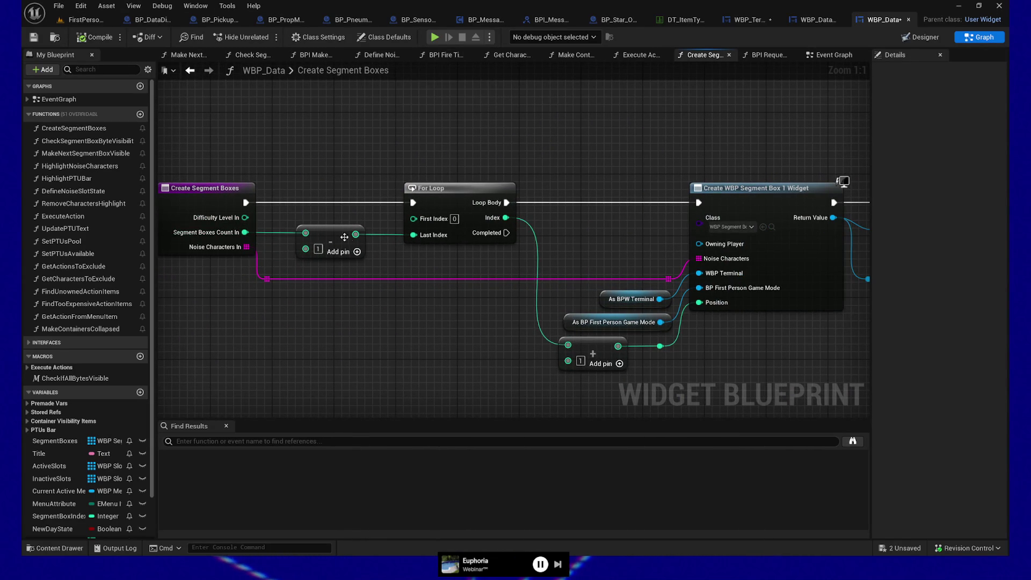
{"action": "left_click_drag", "start_coordinate": [455, 264], "coordinate": [432, 260]}
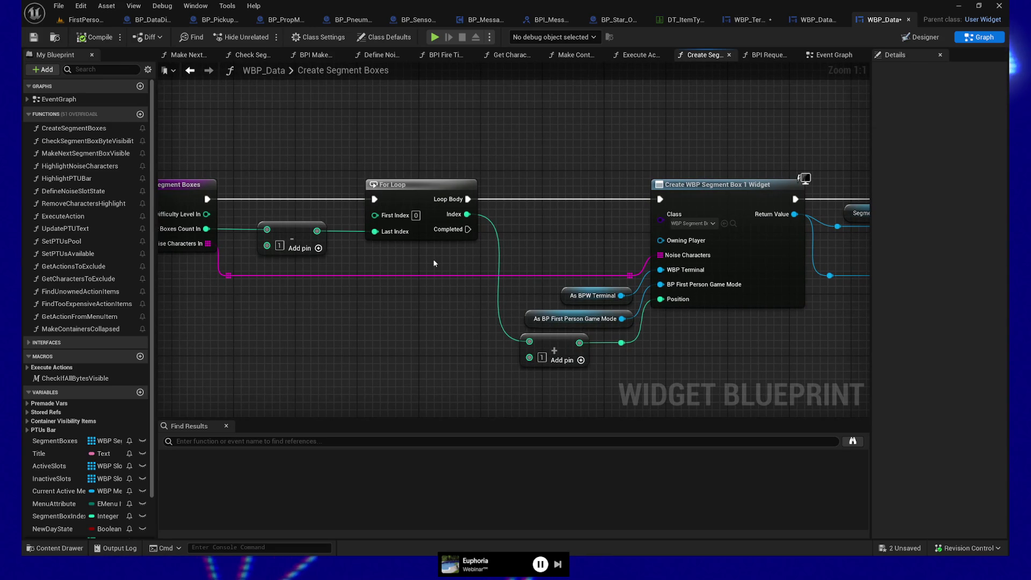
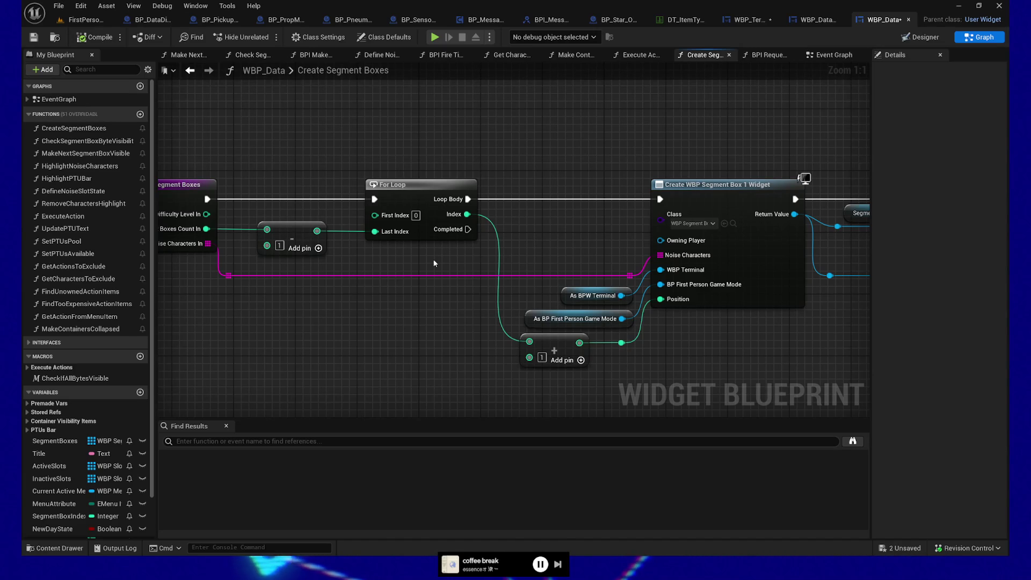
- Look over the Create Segment Boxes loop and entry nodes, then return to WBP_Data's Event Graph
{"action": "left_click_drag", "start_coordinate": [378, 367], "coordinate": [374, 323]}
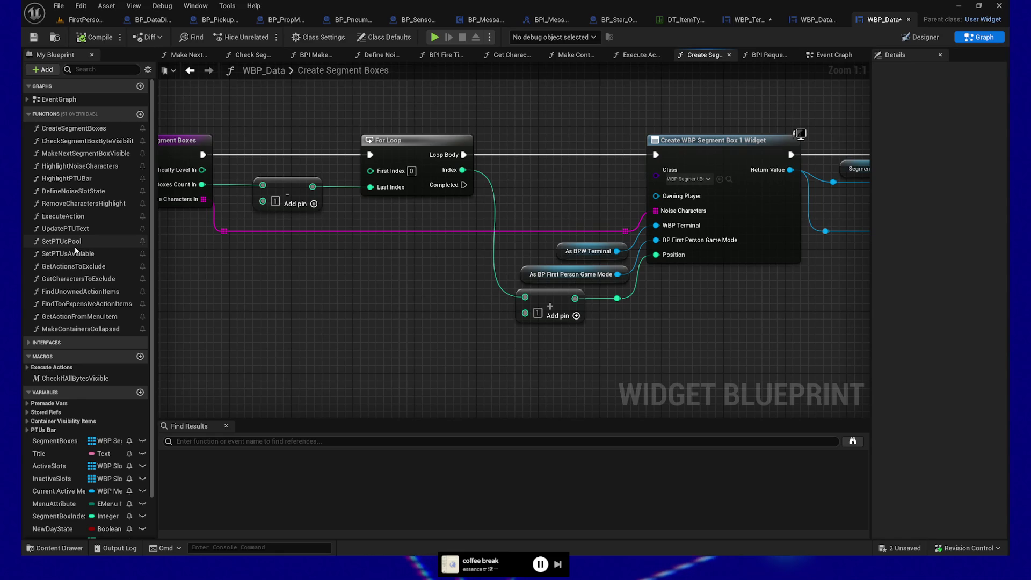
{"action": "left_click", "coordinate": [29, 343]}
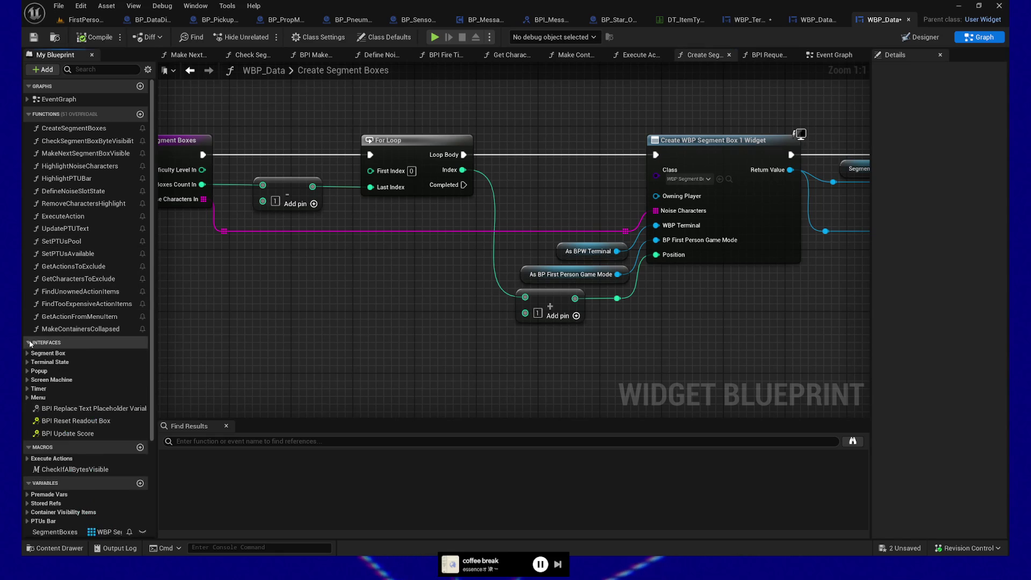
{"action": "left_click", "coordinate": [29, 343]}
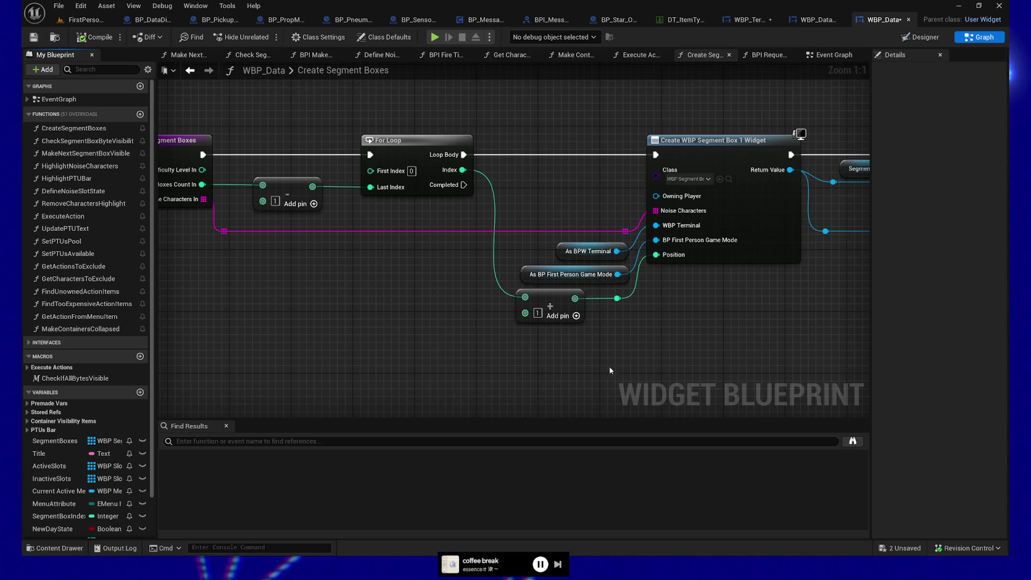
{"action": "mouse_move", "coordinate": [406, 287]}
{"action": "left_mouse_down"}
{"action": "mouse_move", "coordinate": [404, 300]}
{"action": "mouse_move", "coordinate": [443, 280]}
{"action": "left_mouse_up"}
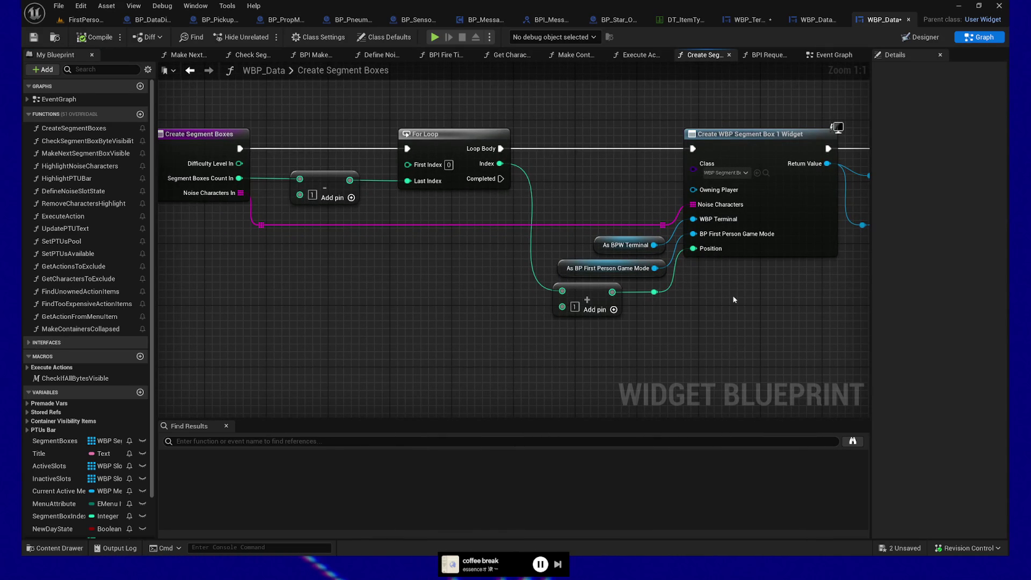
{"action": "mouse_move", "coordinate": [418, 316]}
{"action": "left_mouse_down"}
{"action": "mouse_move", "coordinate": [530, 315]}
{"action": "mouse_move", "coordinate": [347, 320]}
{"action": "left_mouse_up"}
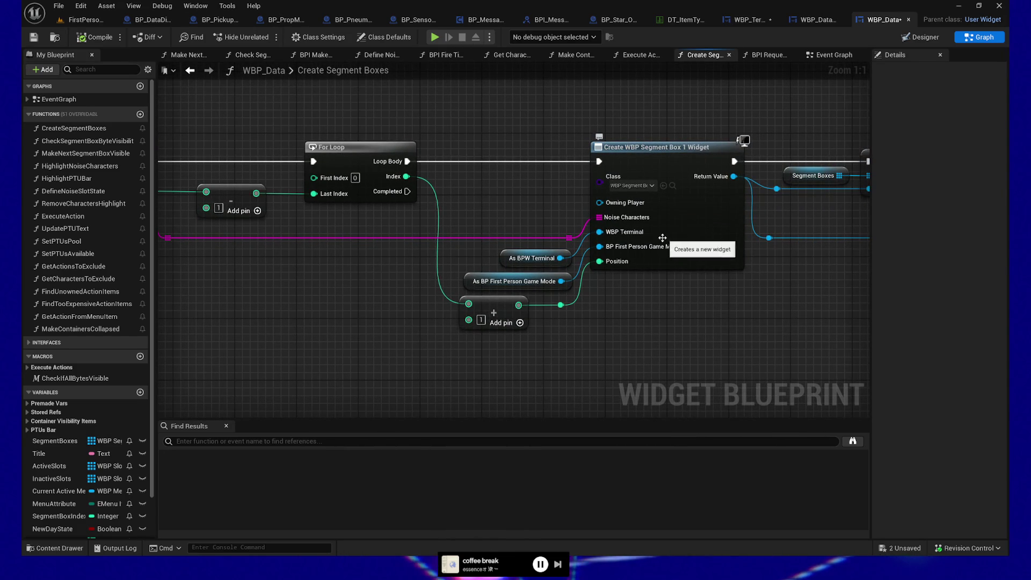
{"action": "left_click_drag", "start_coordinate": [376, 253], "coordinate": [532, 242]}
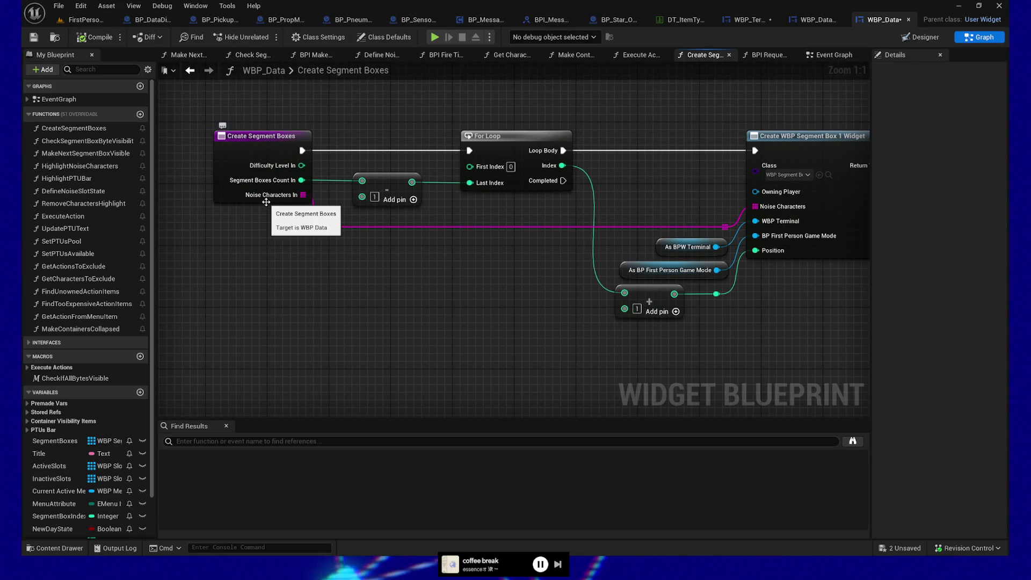
{"action": "left_click", "coordinate": [845, 56]}
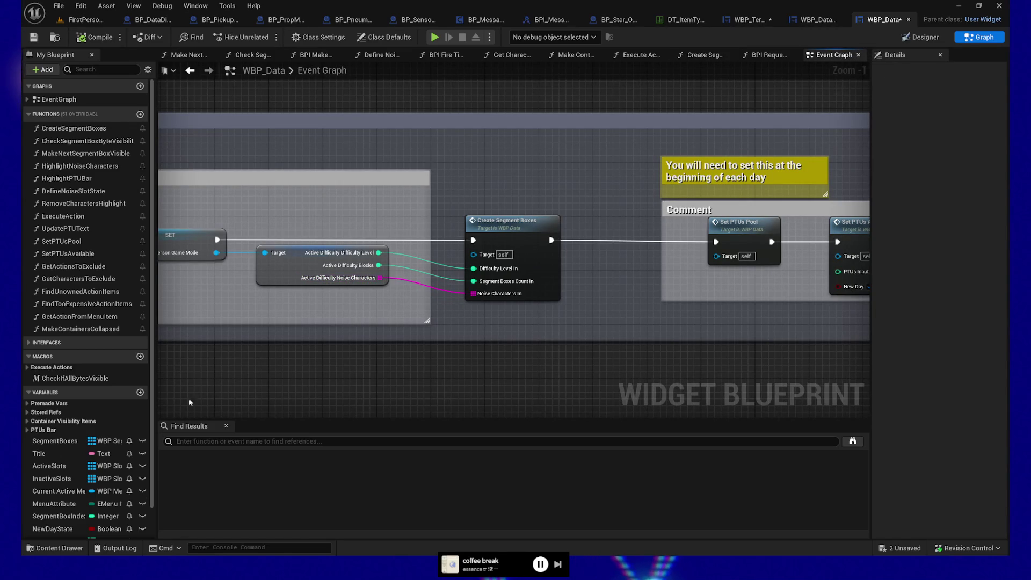
- Search the Content Drawer for 'game mode' and open BP_FirstPersonGameMode
{"action": "left_click", "coordinate": [56, 547]}
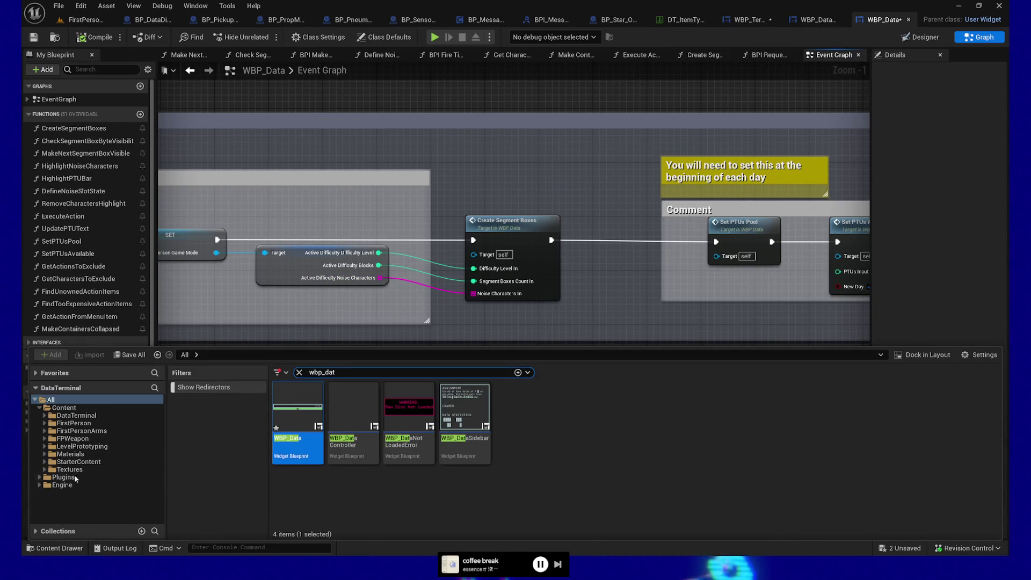
{"action": "left_click", "coordinate": [357, 372]}
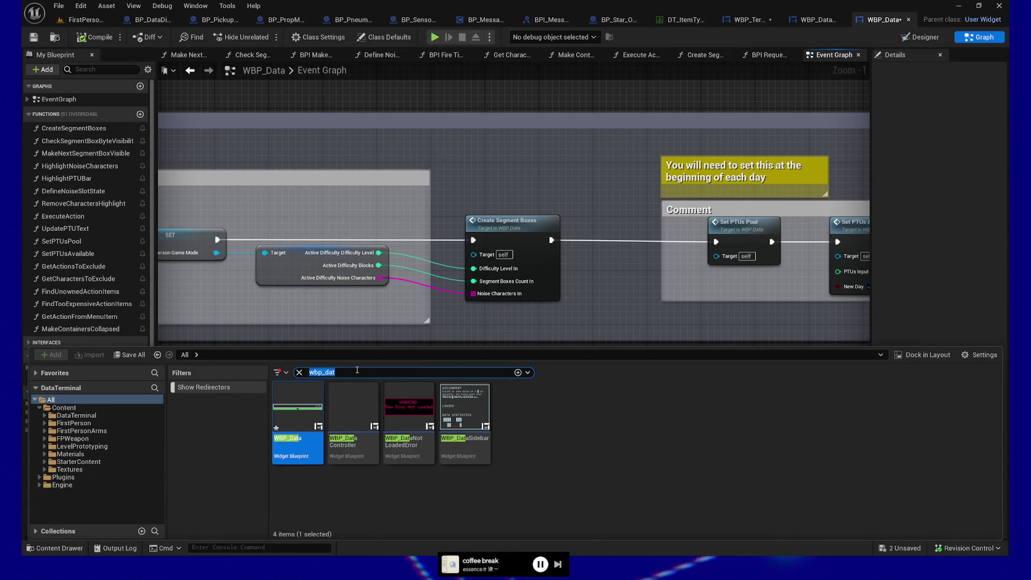
{"action": "type", "text": "game mode"}
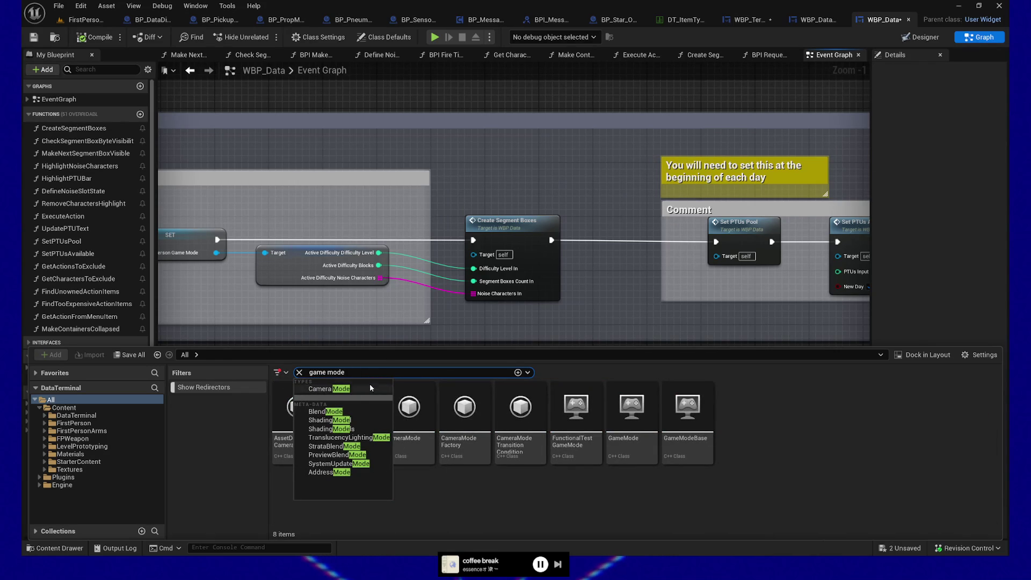
{"action": "left_click", "coordinate": [519, 501]}
{"action": "double_click", "coordinate": [352, 411]}
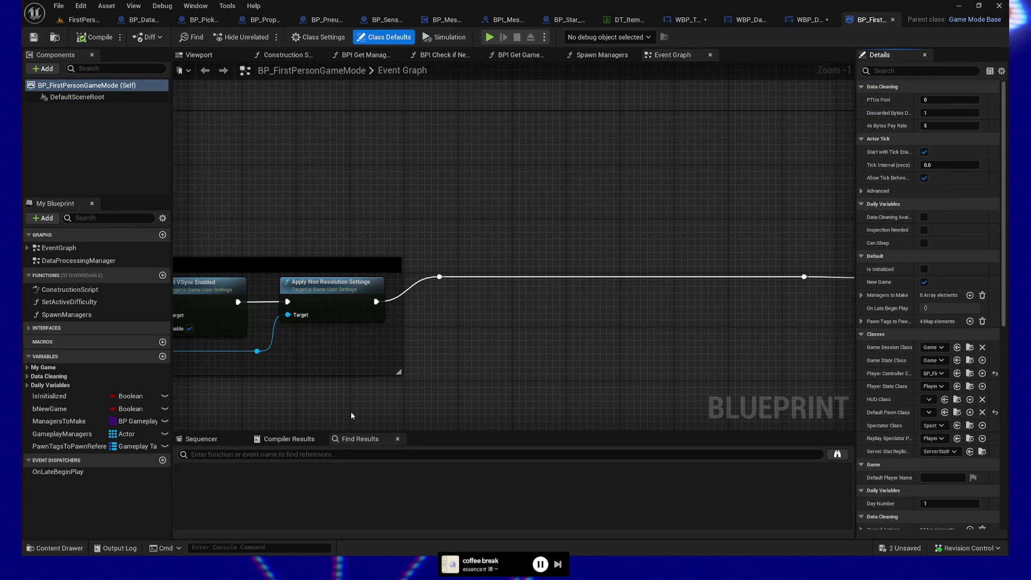
- Drag ActiveDifficulty from the Data Cleaning variables onto the game mode graph as a Get node
{"action": "left_click_drag", "start_coordinate": [285, 106], "coordinate": [391, 180]}
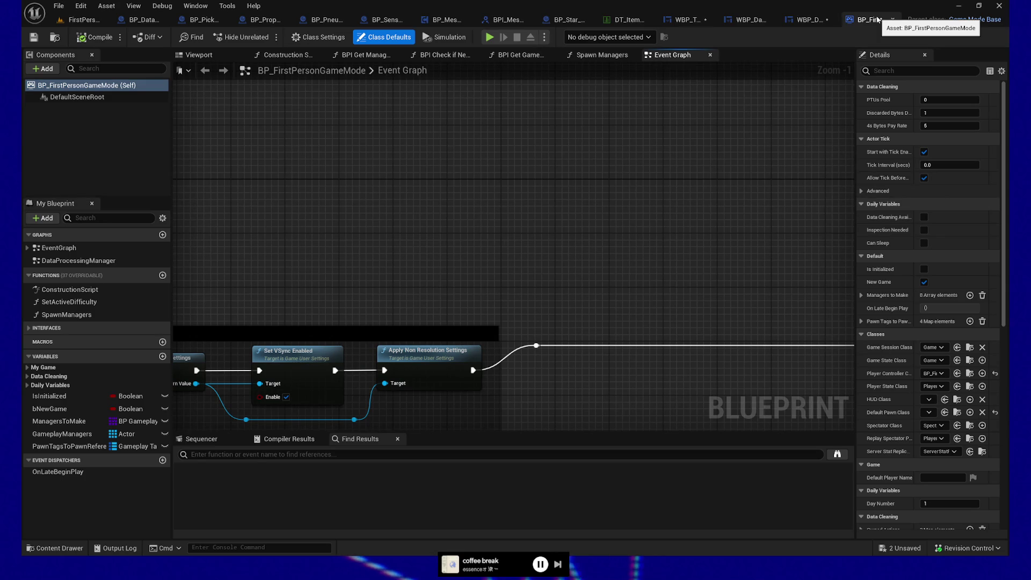
{"action": "scroll", "coordinate": [406, 231], "scroll_direction": "down", "scroll_amount": 6}
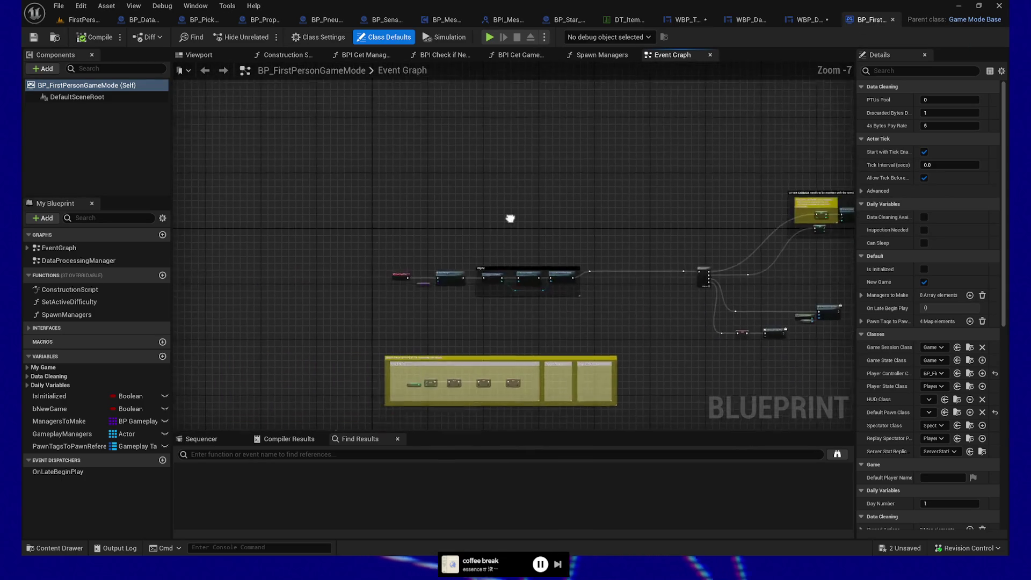
{"action": "left_click", "coordinate": [45, 376]}
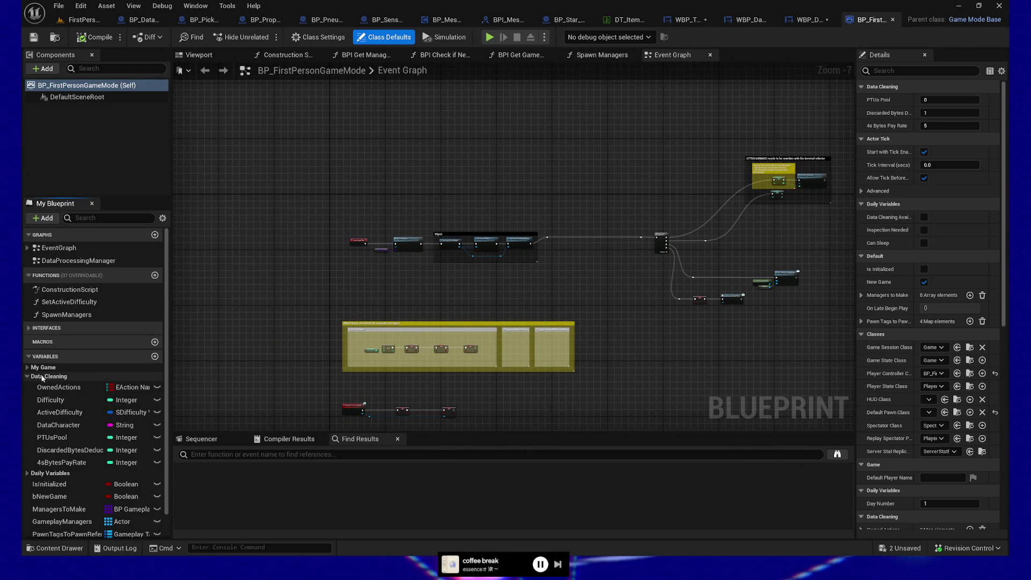
{"action": "left_click", "coordinate": [59, 425]}
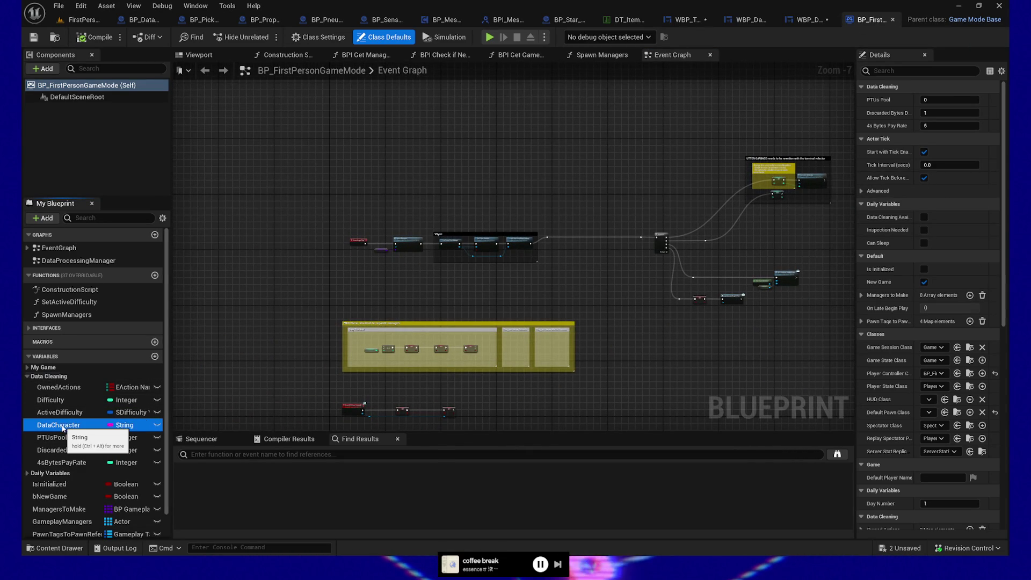
{"action": "left_click", "coordinate": [28, 368]}
{"action": "left_click", "coordinate": [27, 368]}
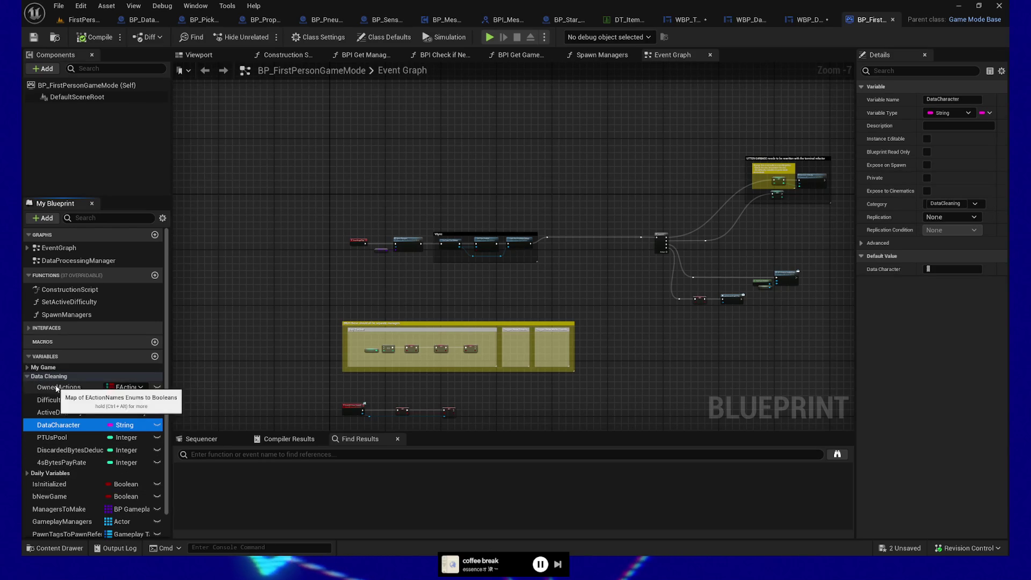
{"action": "left_click", "coordinate": [71, 412]}
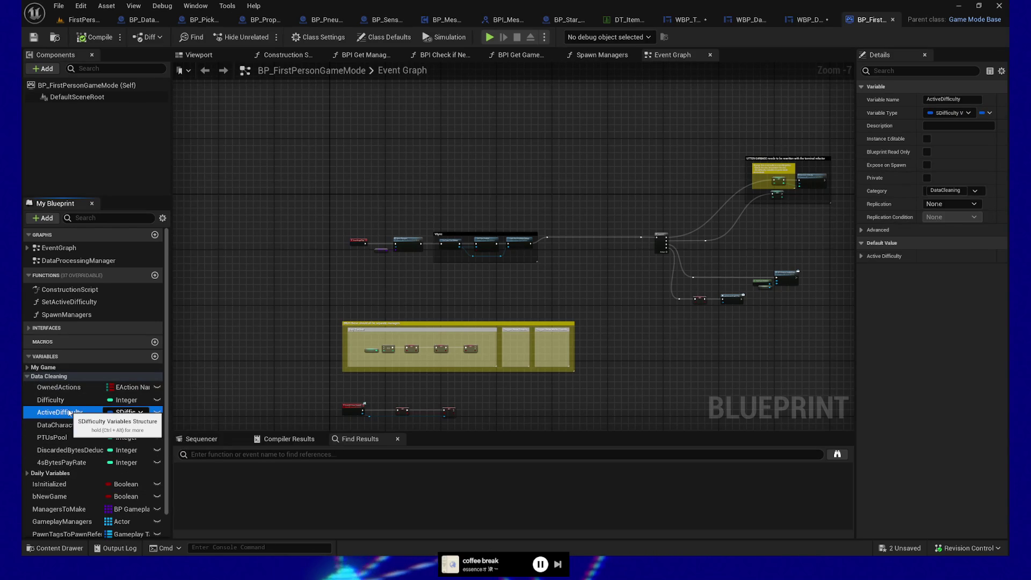
{"action": "mouse_move", "coordinate": [71, 412]}
{"action": "left_mouse_down"}
{"action": "mouse_move", "coordinate": [258, 237]}
{"action": "mouse_move", "coordinate": [350, 174]}
{"action": "left_mouse_up"}
{"action": "left_click", "coordinate": [378, 190]}
{"action": "scroll", "coordinate": [357, 201], "scroll_direction": "up", "scroll_amount": 6}
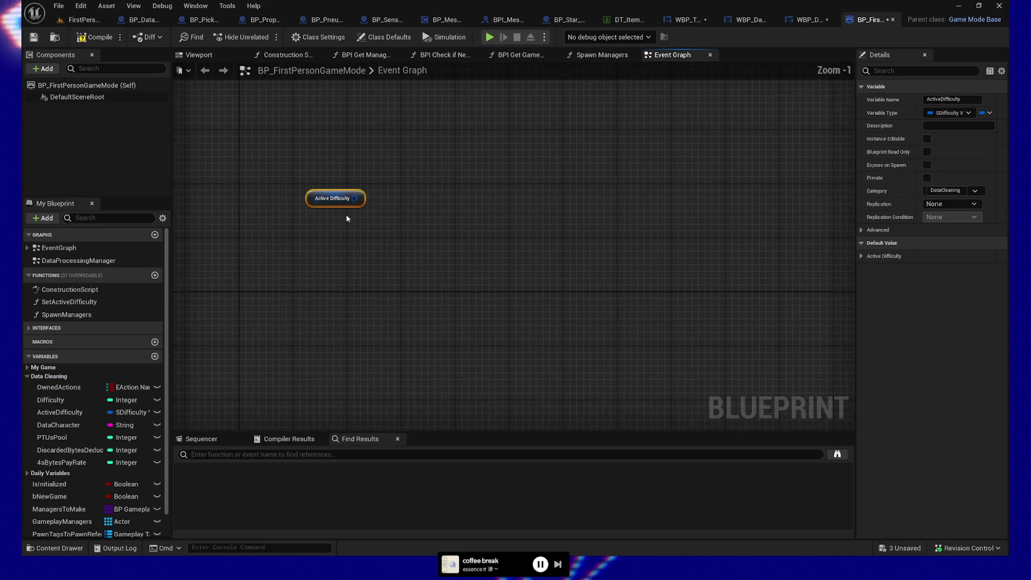
- Split the Active Difficulty getter's output pin into its three fields and show their default values
{"action": "right_click", "coordinate": [357, 201]}
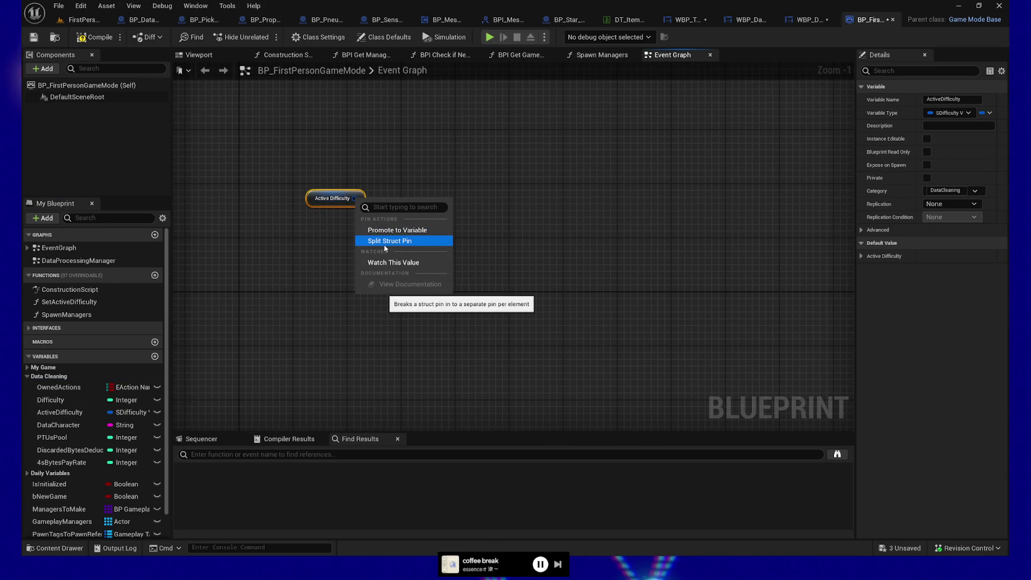
{"action": "left_click", "coordinate": [385, 243]}
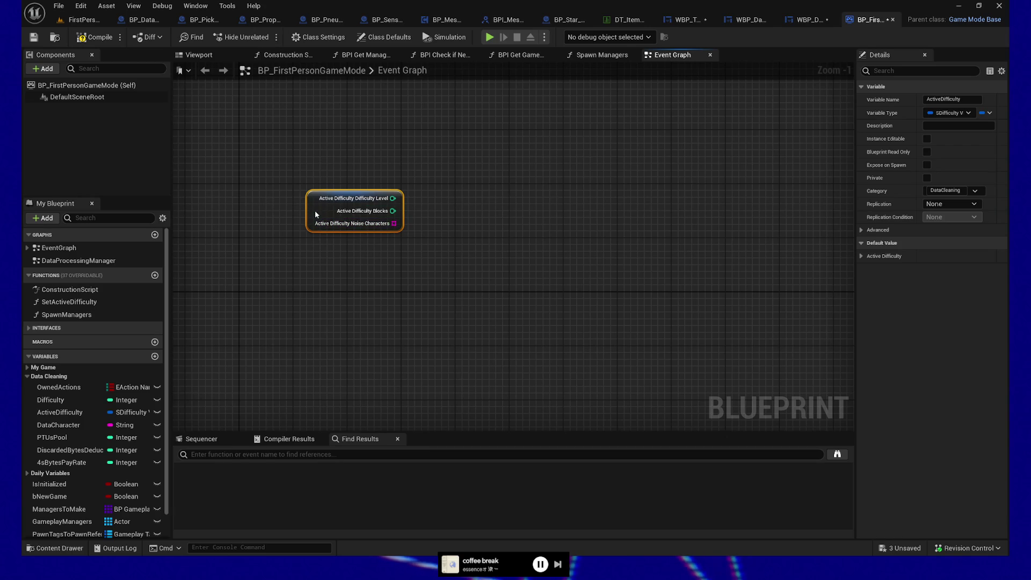
{"action": "left_click", "coordinate": [863, 256]}
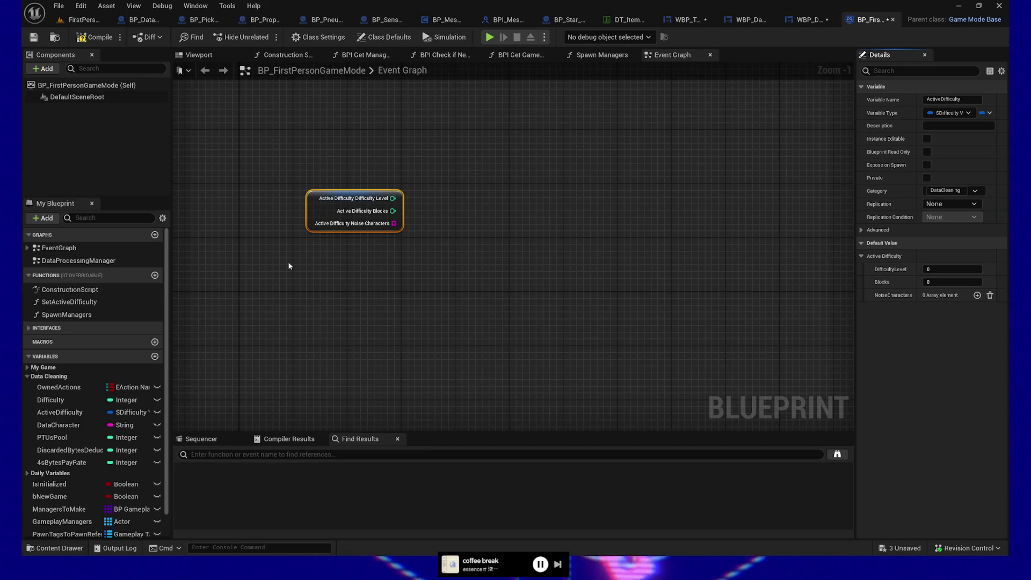
- Find references to ActiveDifficulty and jump to the Set Active Difficulty call near Event BeginPlay
{"action": "right_click", "coordinate": [317, 210]}
{"action": "mouse_move", "coordinate": [377, 310]}
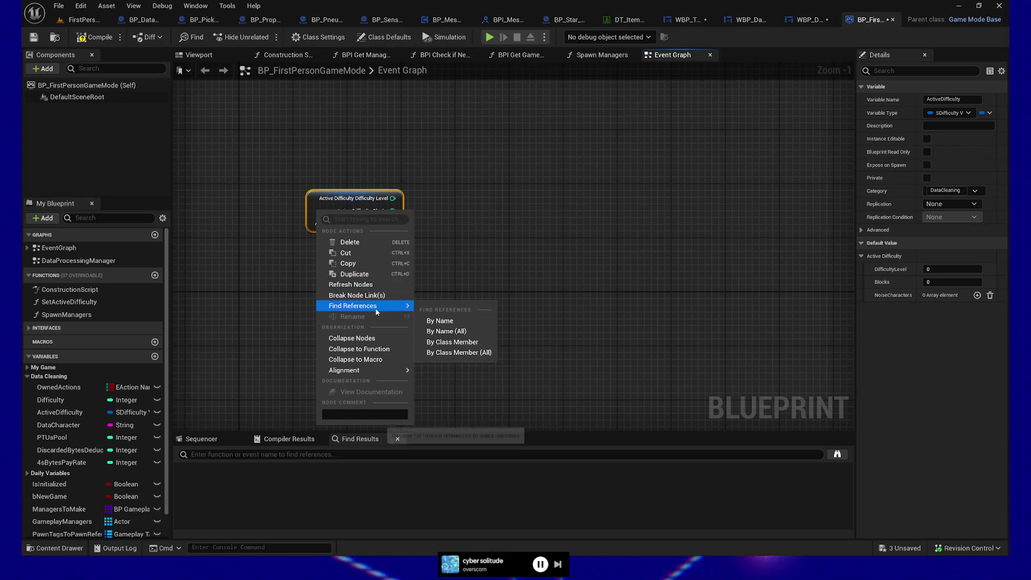
{"action": "left_click", "coordinate": [462, 321]}
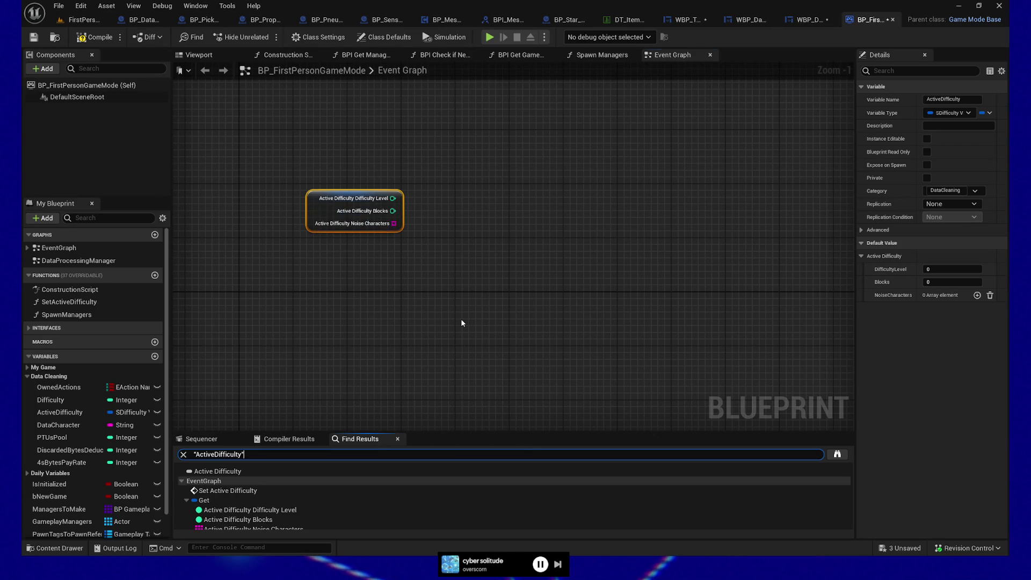
{"action": "scroll", "coordinate": [238, 494], "scroll_direction": "down", "scroll_amount": 1}
{"action": "left_click", "coordinate": [253, 475]}
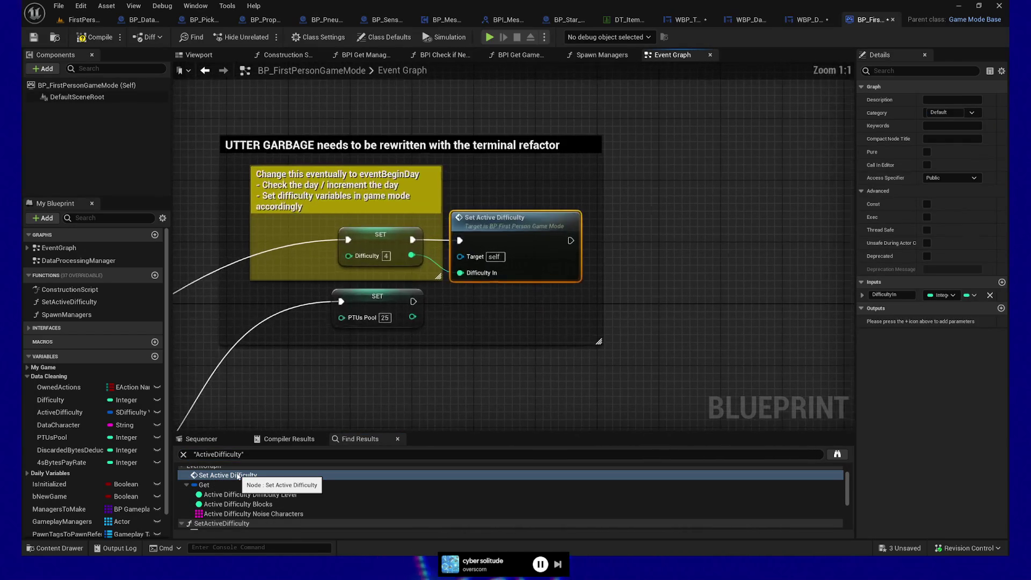
{"action": "scroll", "coordinate": [437, 278], "scroll_direction": "down", "scroll_amount": 4}
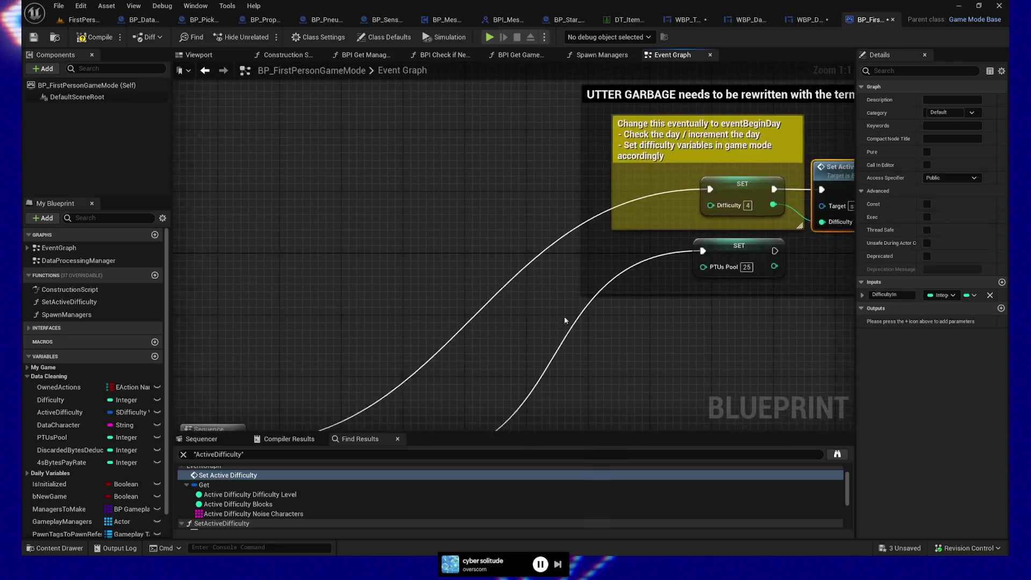
{"action": "mouse_move", "coordinate": [437, 278]}
{"action": "left_mouse_down"}
{"action": "mouse_move", "coordinate": [620, 163]}
{"action": "mouse_move", "coordinate": [827, 182]}
{"action": "left_mouse_up"}
{"action": "mouse_move", "coordinate": [548, 188]}
{"action": "left_mouse_down"}
{"action": "mouse_move", "coordinate": [702, 189]}
{"action": "mouse_move", "coordinate": [391, 265]}
{"action": "mouse_move", "coordinate": [356, 357]}
{"action": "left_mouse_up"}
{"action": "scroll", "coordinate": [676, 185], "scroll_direction": "up", "scroll_amount": 3}
{"action": "scroll", "coordinate": [550, 290], "scroll_direction": "up", "scroll_amount": 1}
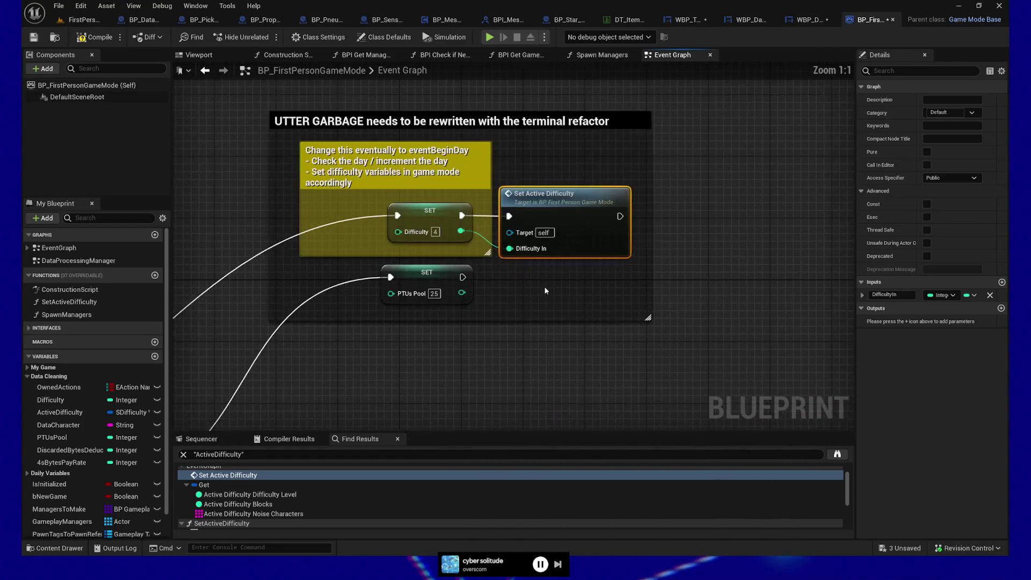
{"action": "left_click_drag", "start_coordinate": [544, 286], "coordinate": [544, 335]}
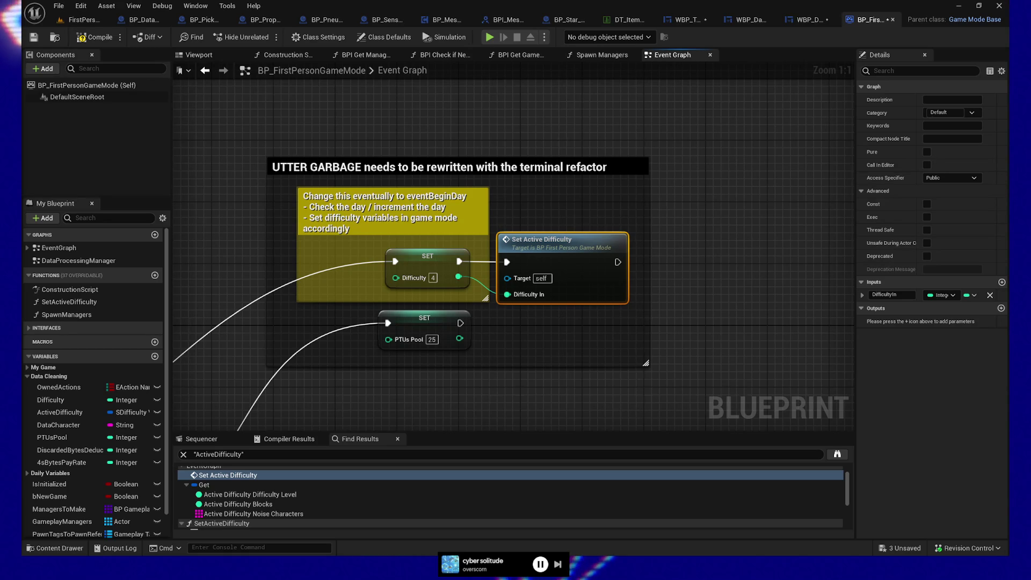
- Inspect Set Active Difficulty's data table row lookup, loops and Contains/Add nodes, then return to WBP_Data
{"action": "double_click", "coordinate": [566, 242]}
{"action": "scroll", "coordinate": [473, 356], "scroll_direction": "up", "scroll_amount": 4}
{"action": "mouse_move", "coordinate": [458, 348]}
{"action": "left_mouse_down"}
{"action": "mouse_move", "coordinate": [527, 416]}
{"action": "mouse_move", "coordinate": [653, 399]}
{"action": "mouse_move", "coordinate": [631, 352]}
{"action": "mouse_move", "coordinate": [702, 352]}
{"action": "mouse_move", "coordinate": [463, 355]}
{"action": "left_mouse_up"}
{"action": "left_click_drag", "start_coordinate": [806, 355], "coordinate": [532, 357]}
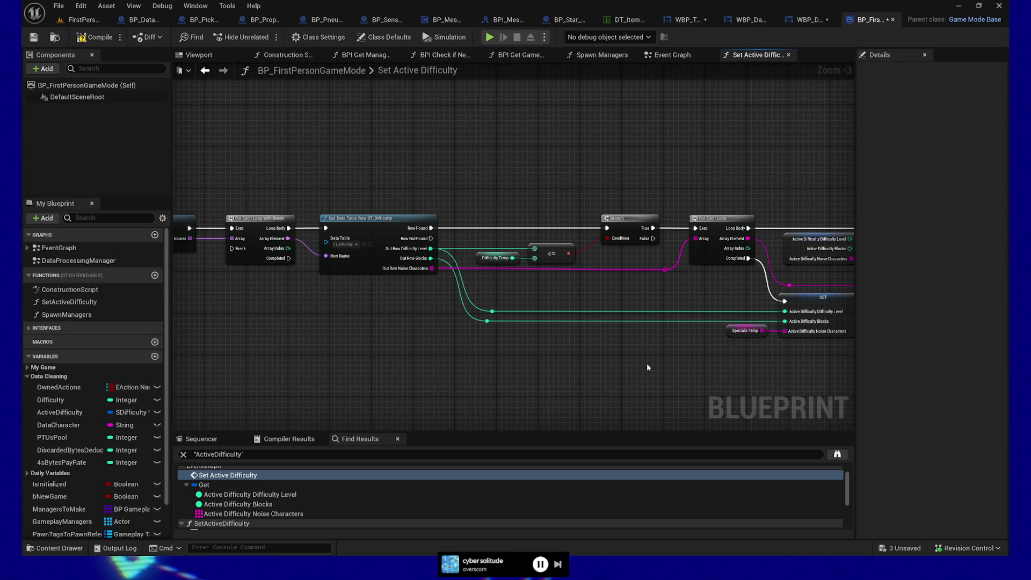
{"action": "mouse_move", "coordinate": [333, 317]}
{"action": "left_mouse_down"}
{"action": "mouse_move", "coordinate": [481, 352]}
{"action": "mouse_move", "coordinate": [352, 292]}
{"action": "left_mouse_up"}
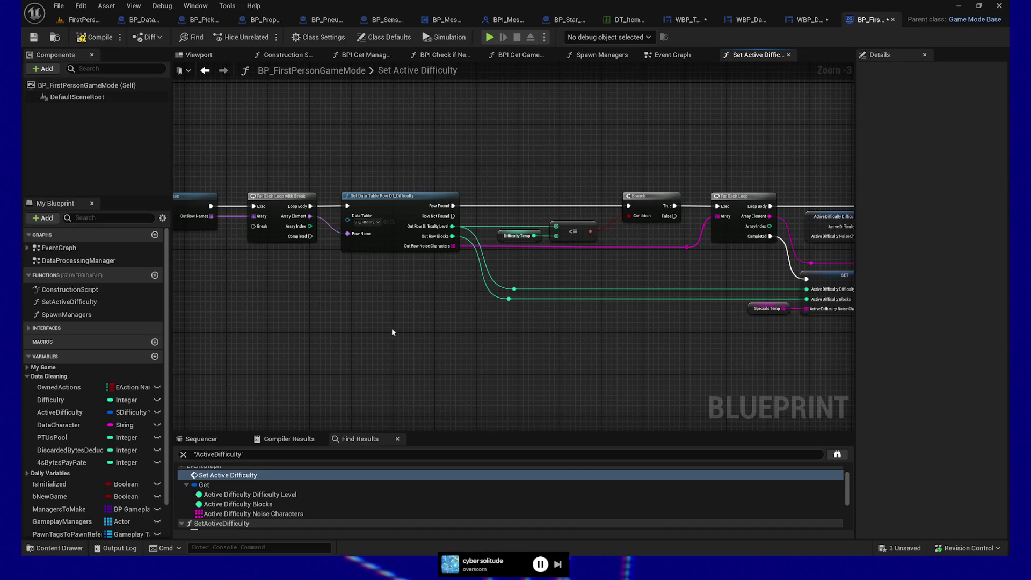
{"action": "mouse_move", "coordinate": [387, 329]}
{"action": "left_mouse_down"}
{"action": "mouse_move", "coordinate": [398, 357]}
{"action": "mouse_move", "coordinate": [509, 364]}
{"action": "mouse_move", "coordinate": [493, 366]}
{"action": "left_mouse_up"}
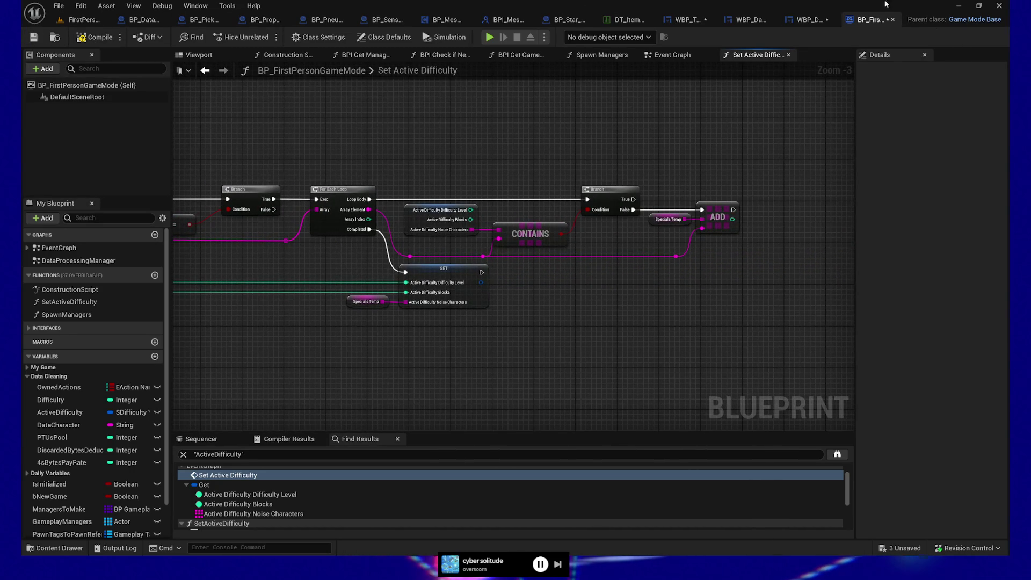
{"action": "left_click", "coordinate": [802, 24]}
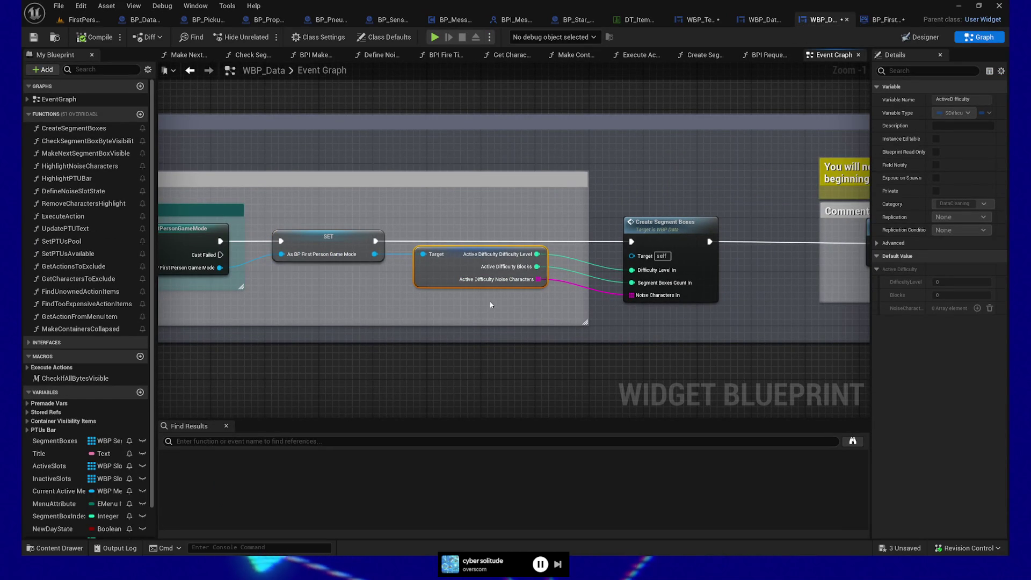
- Look over WBP_Data's Get Game Instance Vars cast nodes and the Create Segment Boxes call
{"action": "left_click_drag", "start_coordinate": [461, 323], "coordinate": [652, 299]}
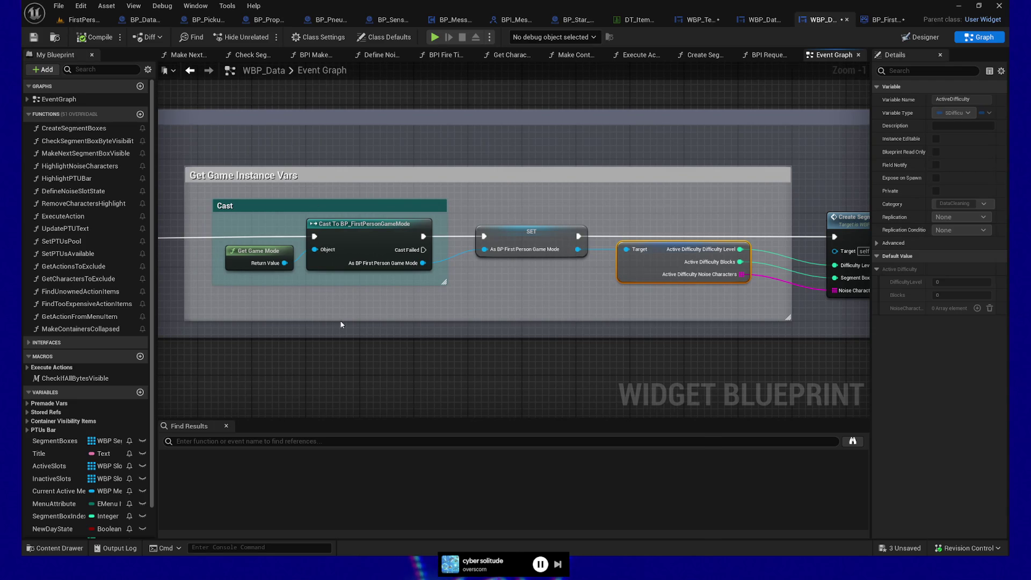
{"action": "scroll", "coordinate": [606, 279], "scroll_direction": "down", "scroll_amount": 3}
{"action": "mouse_move", "coordinate": [571, 290]}
{"action": "left_mouse_down"}
{"action": "mouse_move", "coordinate": [571, 300]}
{"action": "mouse_move", "coordinate": [684, 295]}
{"action": "mouse_move", "coordinate": [509, 285]}
{"action": "left_mouse_up"}
{"action": "scroll", "coordinate": [571, 285], "scroll_direction": "up", "scroll_amount": 1}
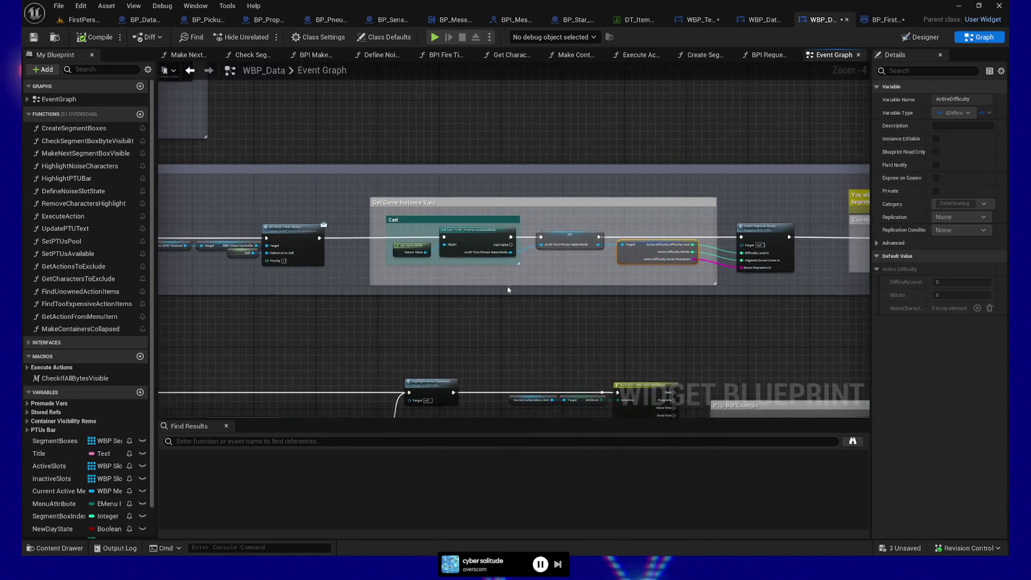
{"action": "scroll", "coordinate": [503, 284], "scroll_direction": "up", "scroll_amount": 1}
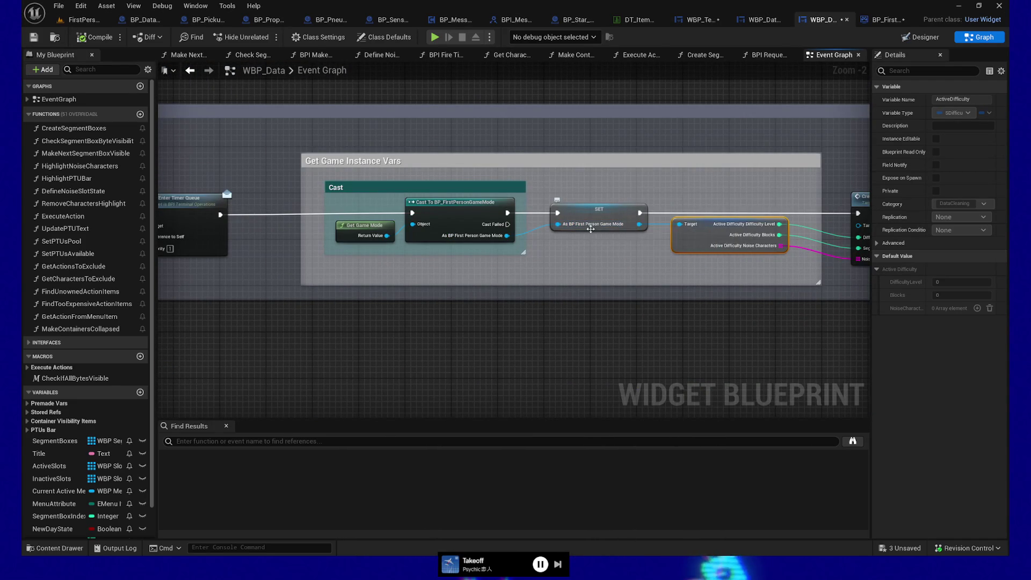
{"action": "left_click_drag", "start_coordinate": [570, 348], "coordinate": [480, 373]}
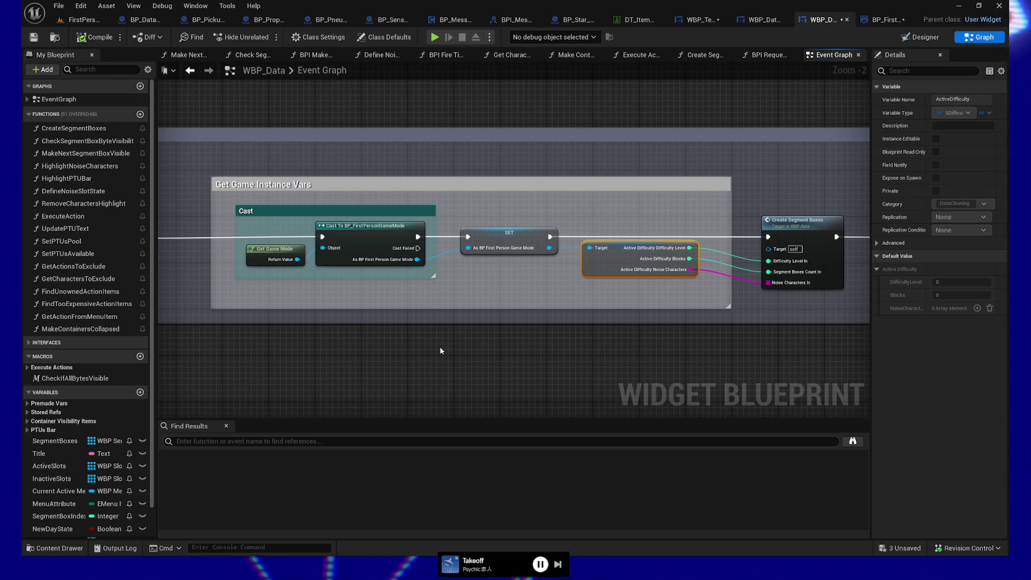
{"action": "mouse_move", "coordinate": [638, 345]}
{"action": "left_mouse_down"}
{"action": "mouse_move", "coordinate": [437, 338]}
{"action": "mouse_move", "coordinate": [336, 351]}
{"action": "left_mouse_up"}
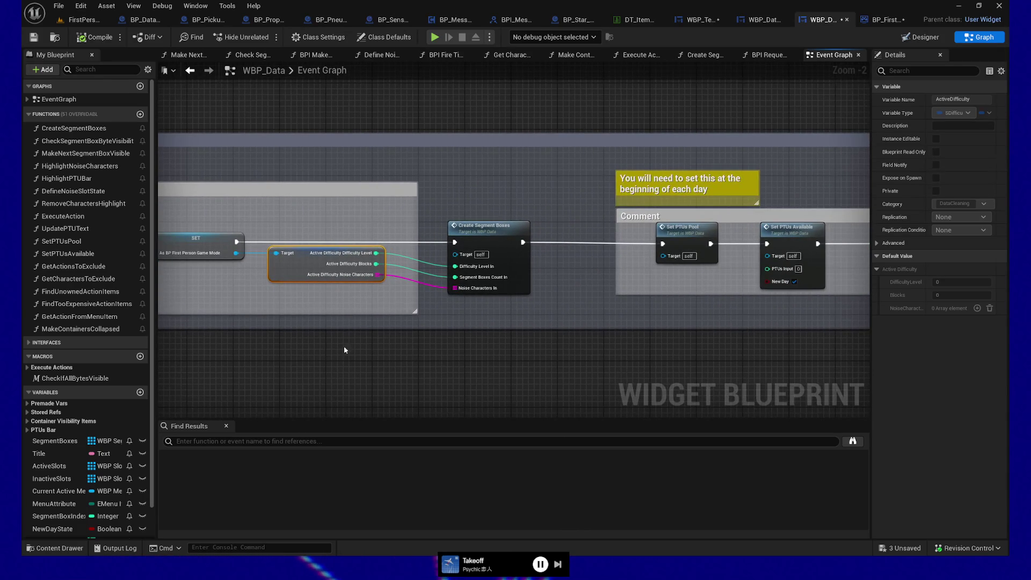
{"action": "left_click_drag", "start_coordinate": [436, 357], "coordinate": [593, 339]}
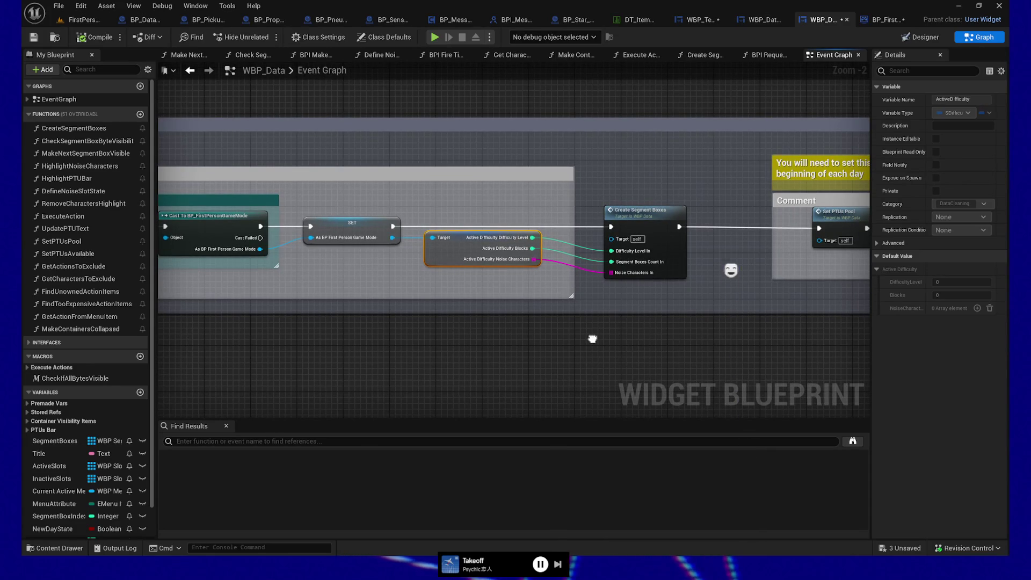
- Review the Set PTUs nodes, save all assets with Ctrl+Shift+S, and close the editor window
{"action": "left_click_drag", "start_coordinate": [592, 339], "coordinate": [584, 347]}
{"action": "left_click_drag", "start_coordinate": [685, 349], "coordinate": [452, 354]}
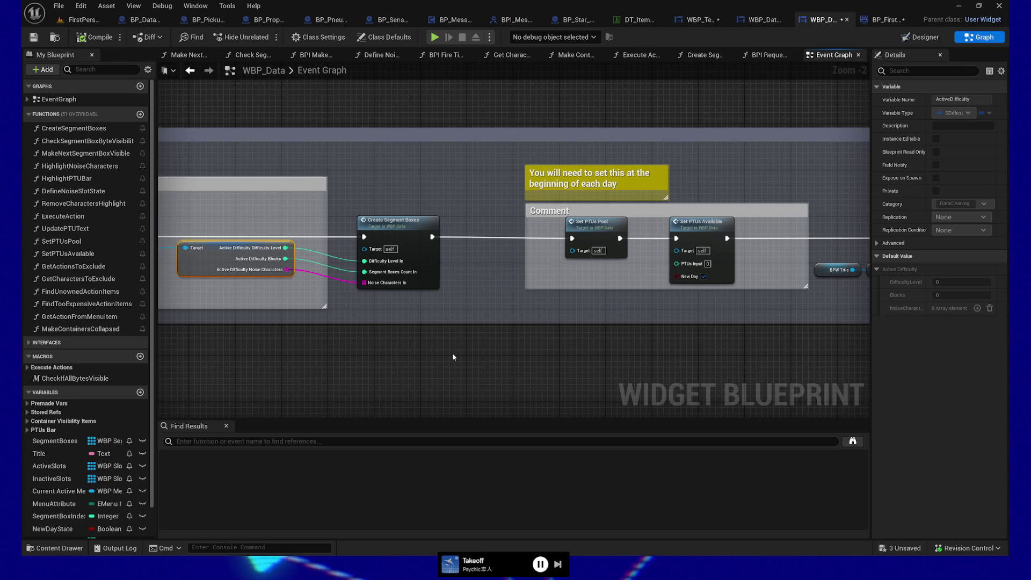
{"action": "mouse_move", "coordinate": [640, 357]}
{"action": "left_mouse_down"}
{"action": "mouse_move", "coordinate": [582, 349]}
{"action": "mouse_move", "coordinate": [604, 348]}
{"action": "left_mouse_up"}
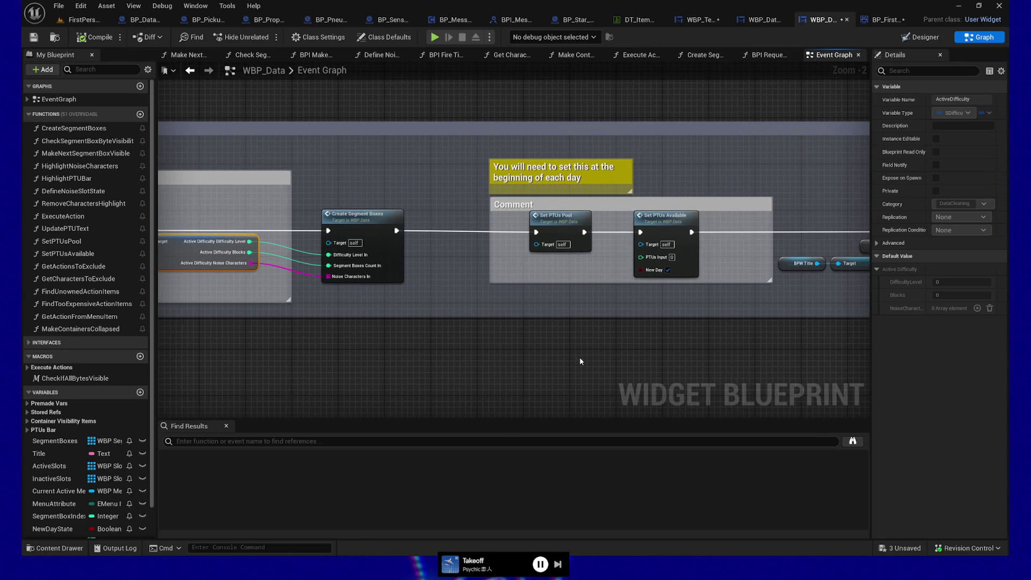
{"action": "key", "text": "ctrl+shift+s"}
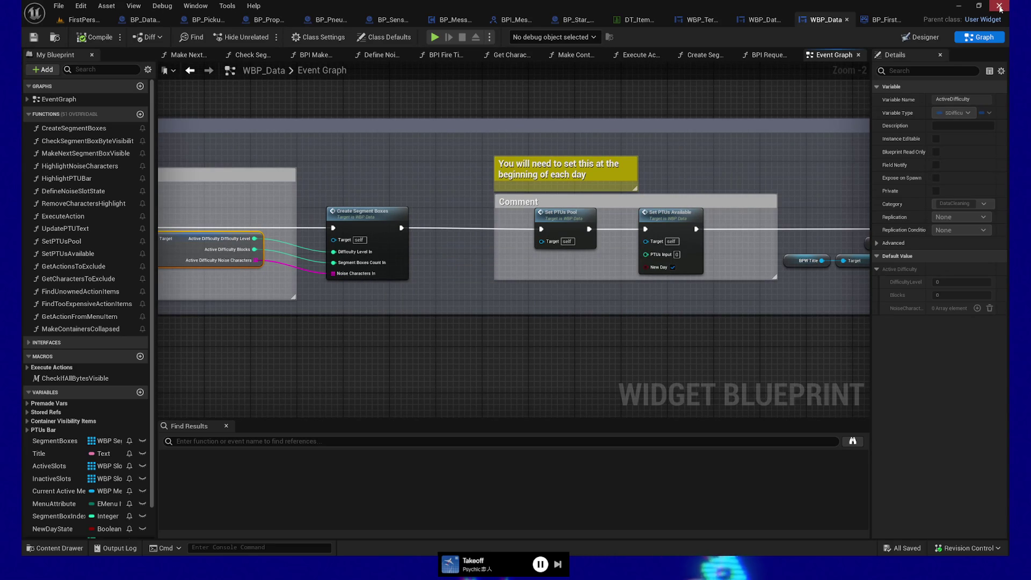
{"action": "left_click", "coordinate": [1000, 6]}
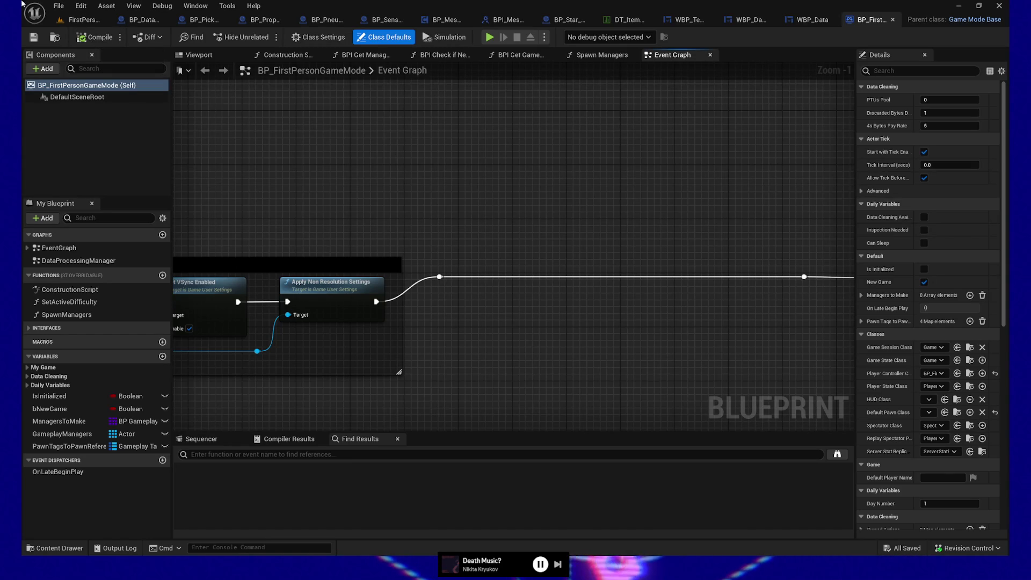
- Open the Edit menu in the BP_FirstPersonGameMode editor
{"action": "left_click", "coordinate": [85, 8]}
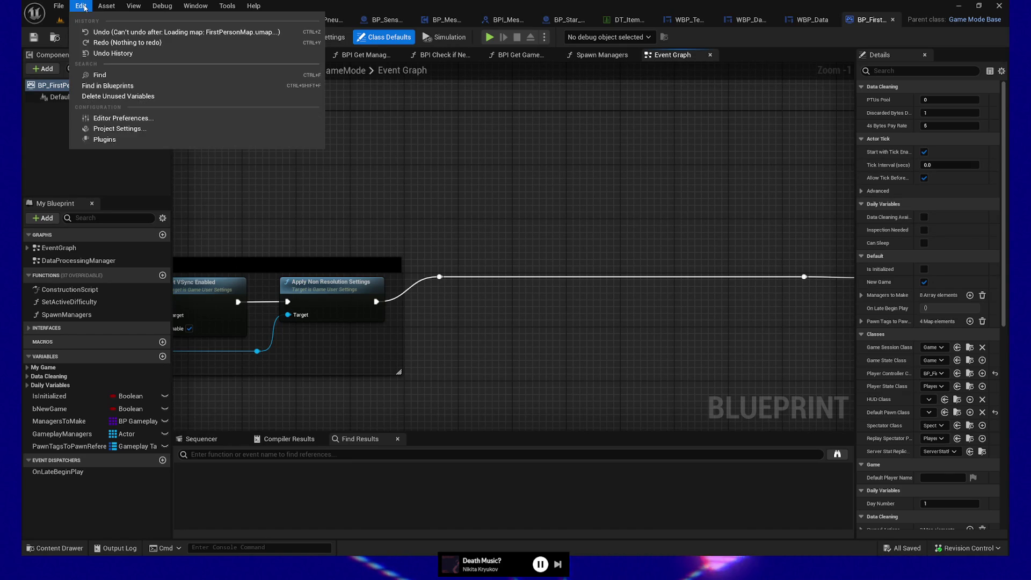
{"action": "left_click", "coordinate": [126, 142]}
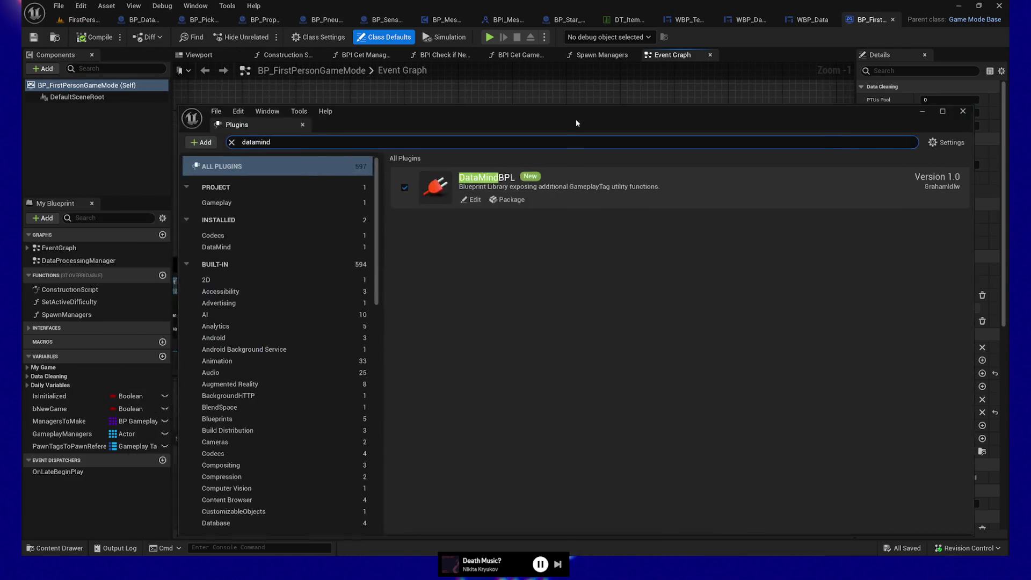
{"action": "type", "text": "datamind"}
{"action": "mouse_move", "coordinate": [576, 118]}
{"action": "left_mouse_down"}
{"action": "mouse_move", "coordinate": [511, 46]}
{"action": "mouse_move", "coordinate": [538, 54]}
{"action": "left_mouse_up"}
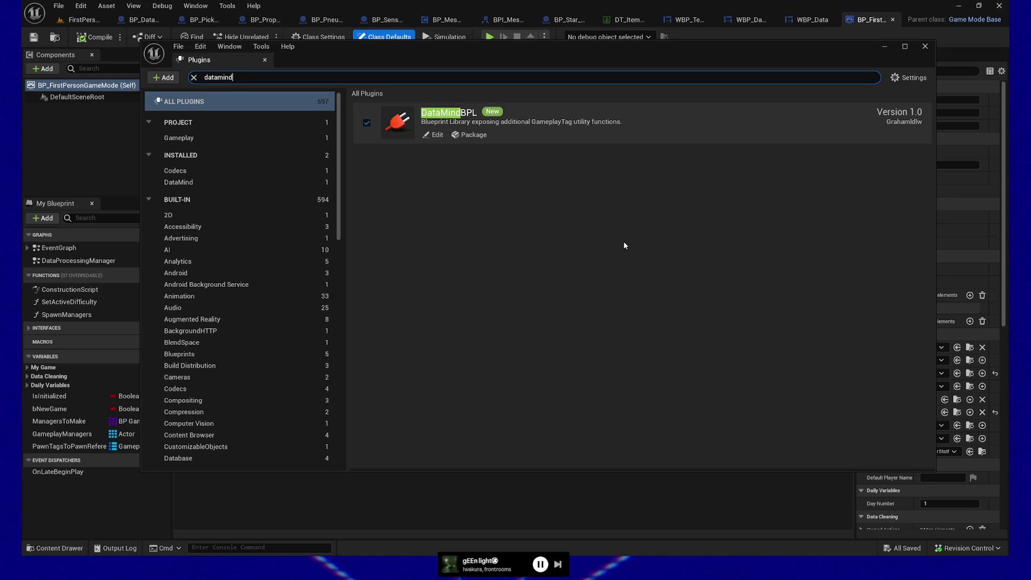
{"action": "left_click", "coordinate": [925, 48]}
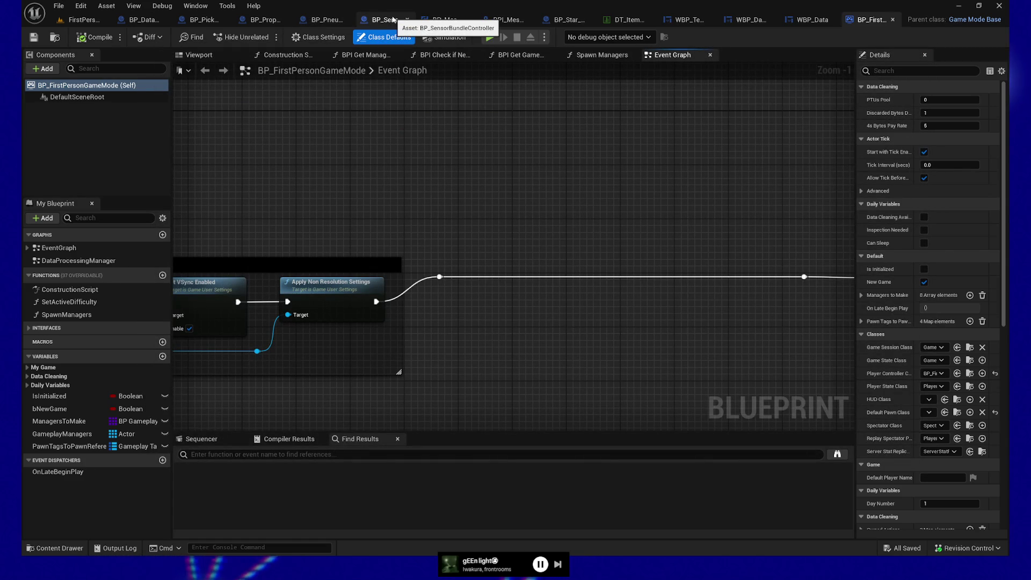
- Browse the open Blueprints and look over BP_DataDisc's Set Star Appearance graph
{"action": "left_click", "coordinate": [391, 20]}
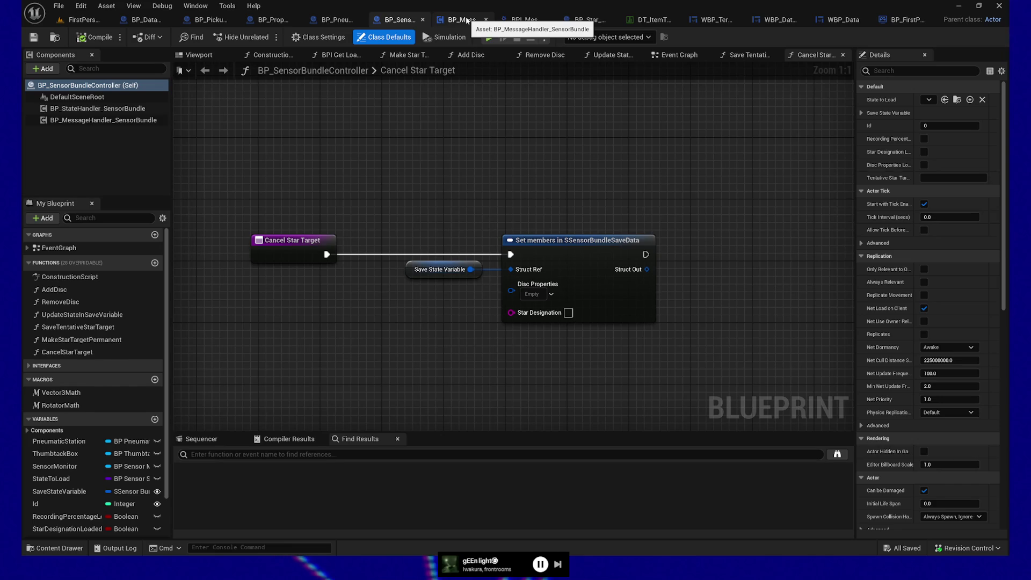
{"action": "left_click", "coordinate": [330, 22]}
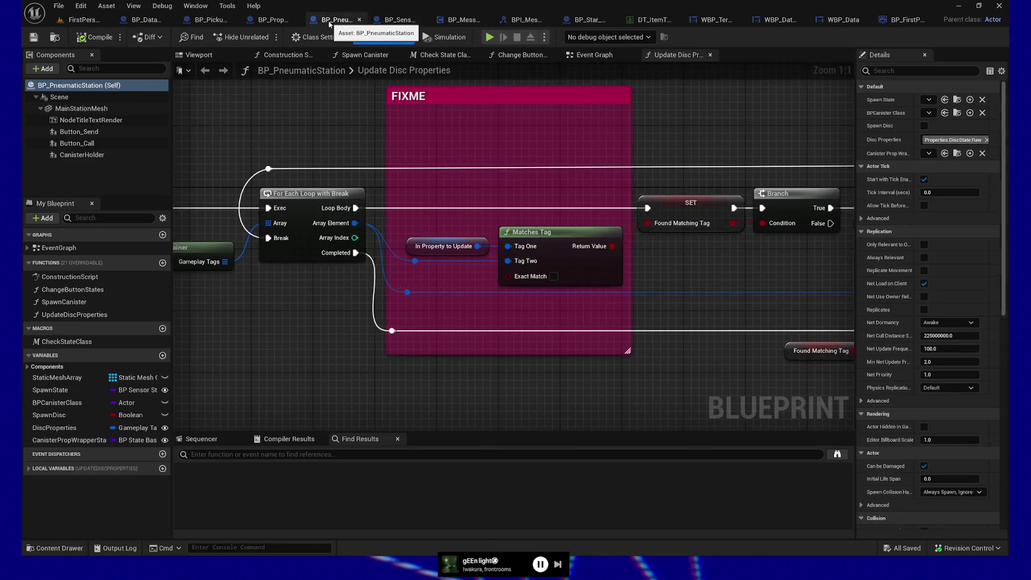
{"action": "left_click", "coordinate": [274, 20]}
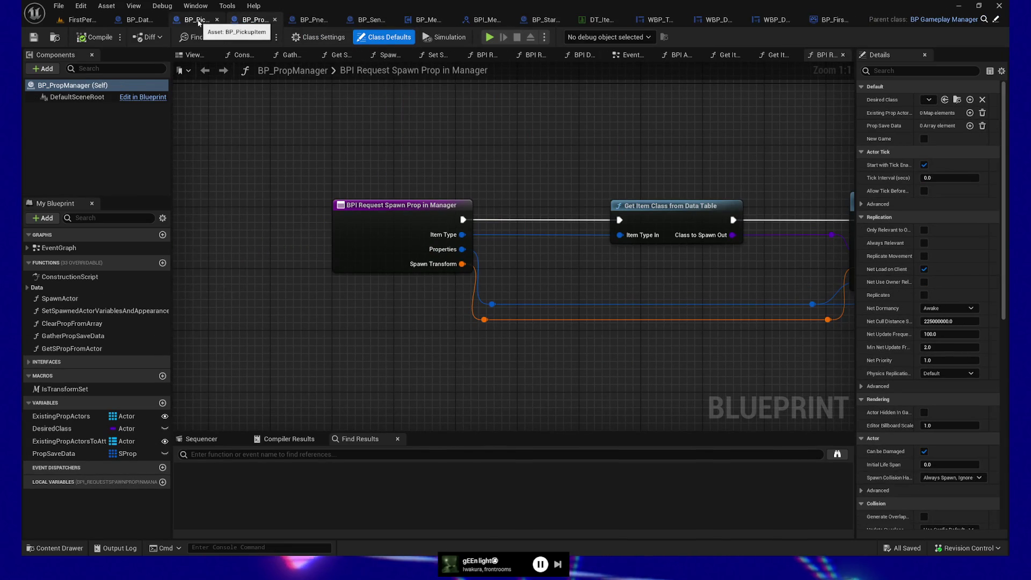
{"action": "left_click", "coordinate": [199, 22]}
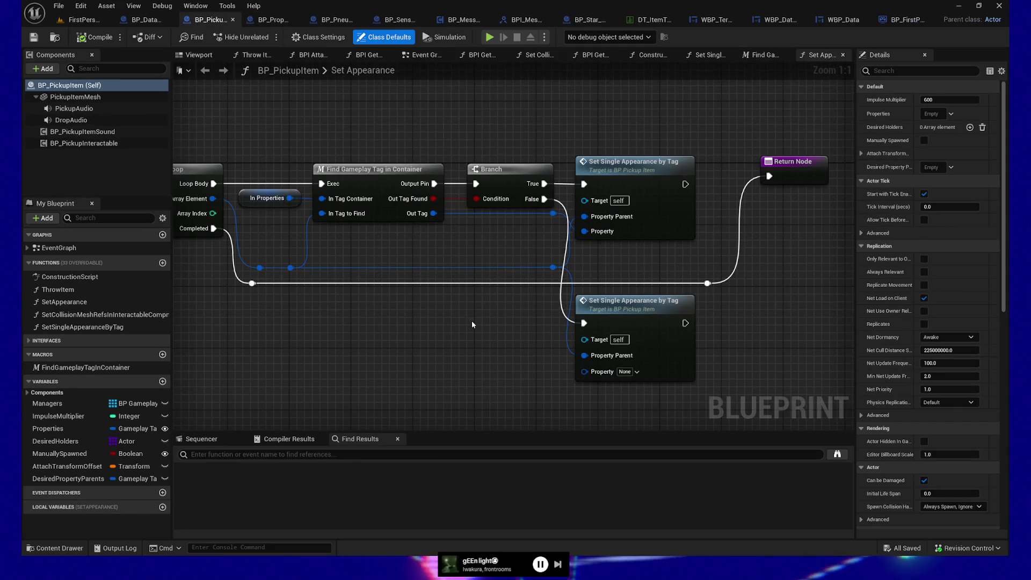
{"action": "double_click", "coordinate": [666, 168]}
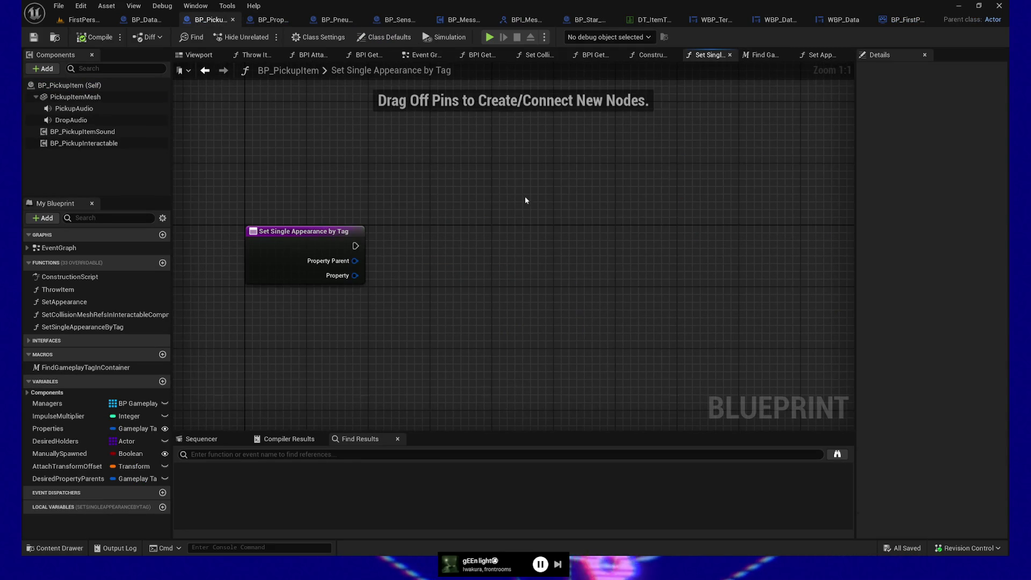
{"action": "key", "text": "alt+Left"}
{"action": "left_click", "coordinate": [144, 19]}
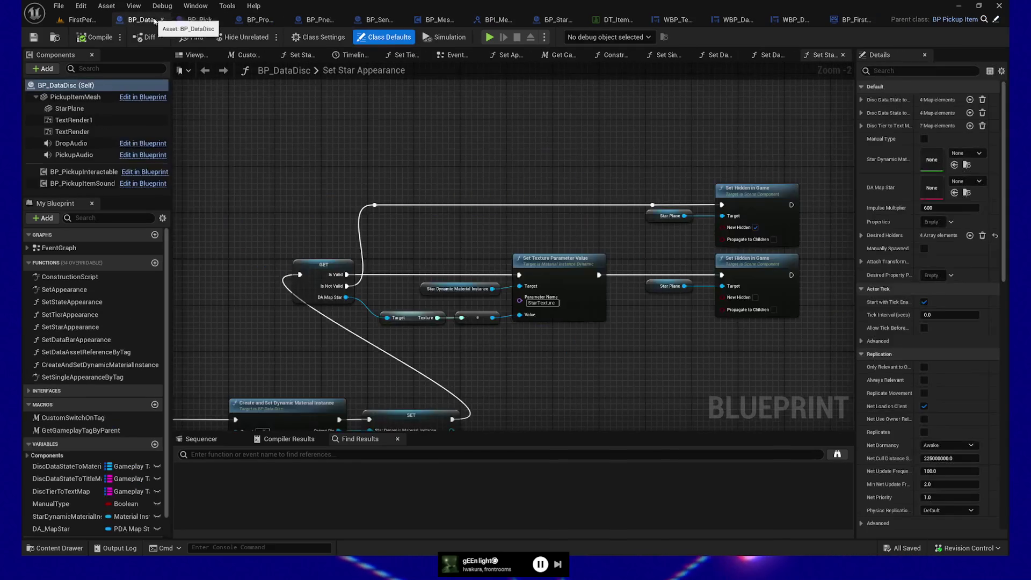
{"action": "mouse_move", "coordinate": [567, 186]}
{"action": "left_mouse_down"}
{"action": "mouse_move", "coordinate": [647, 113]}
{"action": "mouse_move", "coordinate": [672, 128]}
{"action": "left_mouse_up"}
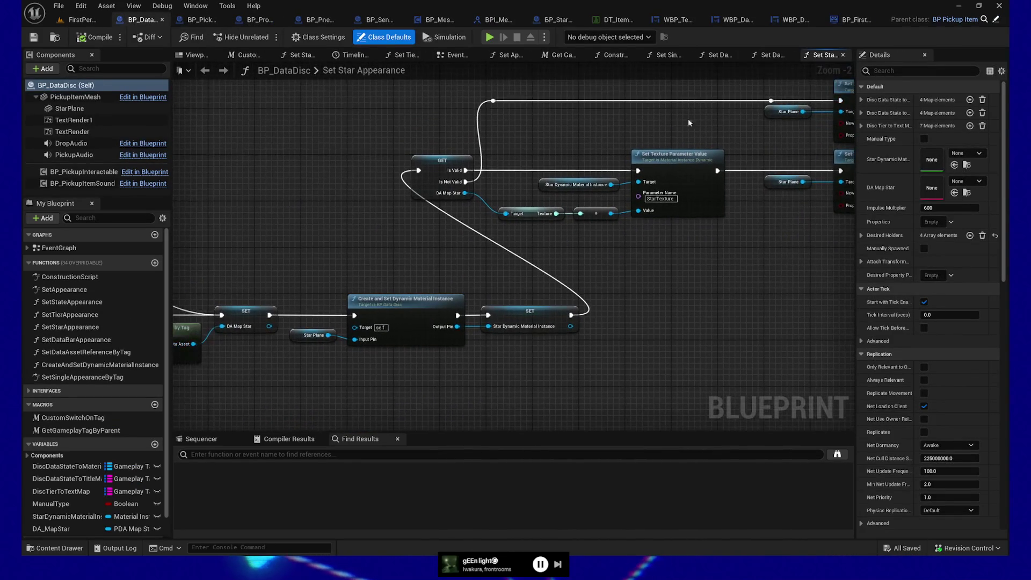
{"action": "mouse_move", "coordinate": [302, 215]}
{"action": "left_mouse_down"}
{"action": "mouse_move", "coordinate": [617, 199]}
{"action": "mouse_move", "coordinate": [408, 242]}
{"action": "left_mouse_up"}
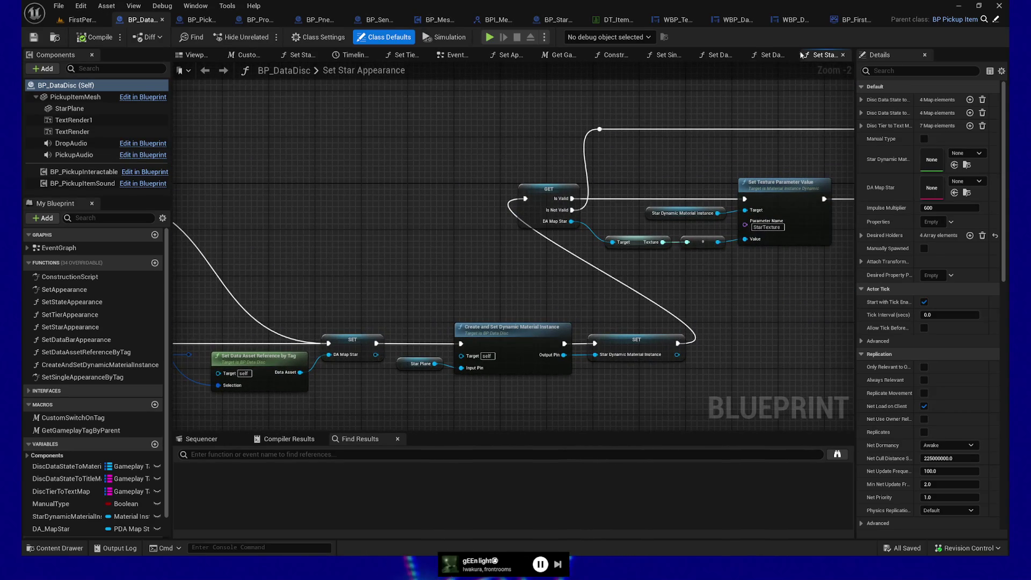
- Review the Set Data Asset Reference, Data Bar Appearance and Single Appearance by Tag functions, then return to BP_PickupItem
{"action": "left_click", "coordinate": [769, 57]}
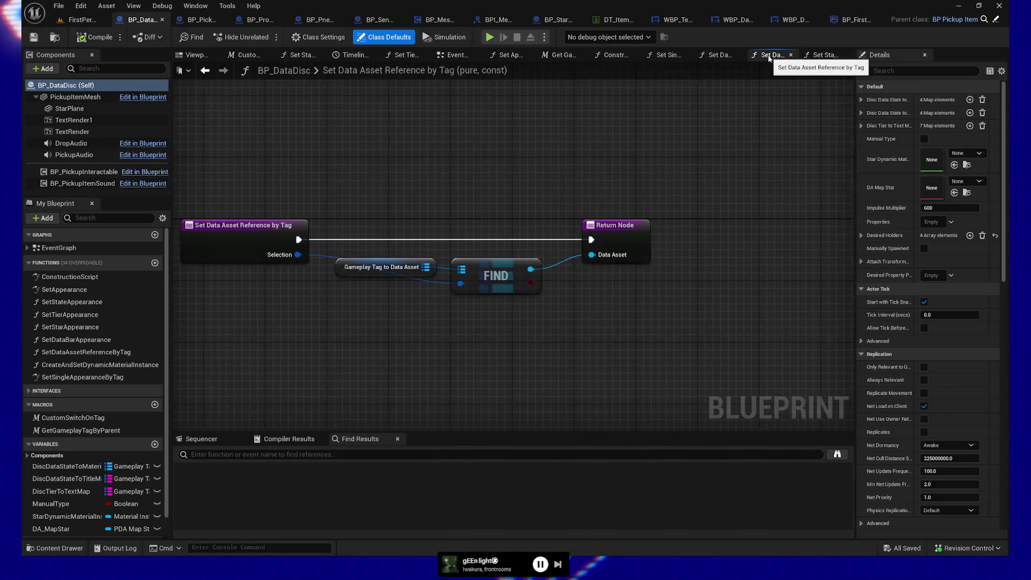
{"action": "left_click", "coordinate": [719, 55]}
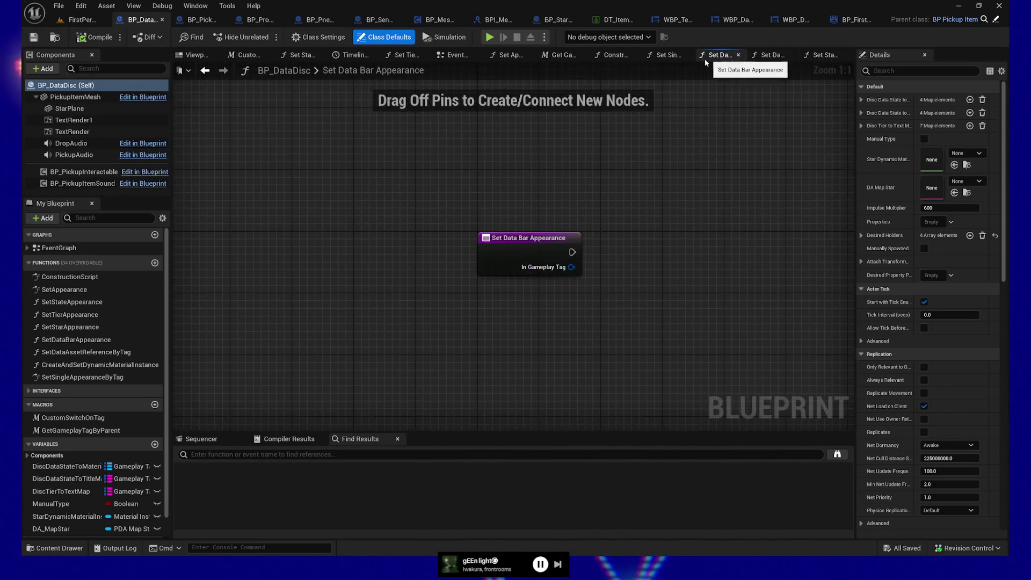
{"action": "left_click", "coordinate": [668, 55]}
{"action": "mouse_move", "coordinate": [308, 347]}
{"action": "left_mouse_down"}
{"action": "mouse_move", "coordinate": [337, 401]}
{"action": "mouse_move", "coordinate": [506, 403]}
{"action": "mouse_move", "coordinate": [371, 399]}
{"action": "mouse_move", "coordinate": [468, 357]}
{"action": "mouse_move", "coordinate": [440, 368]}
{"action": "left_mouse_up"}
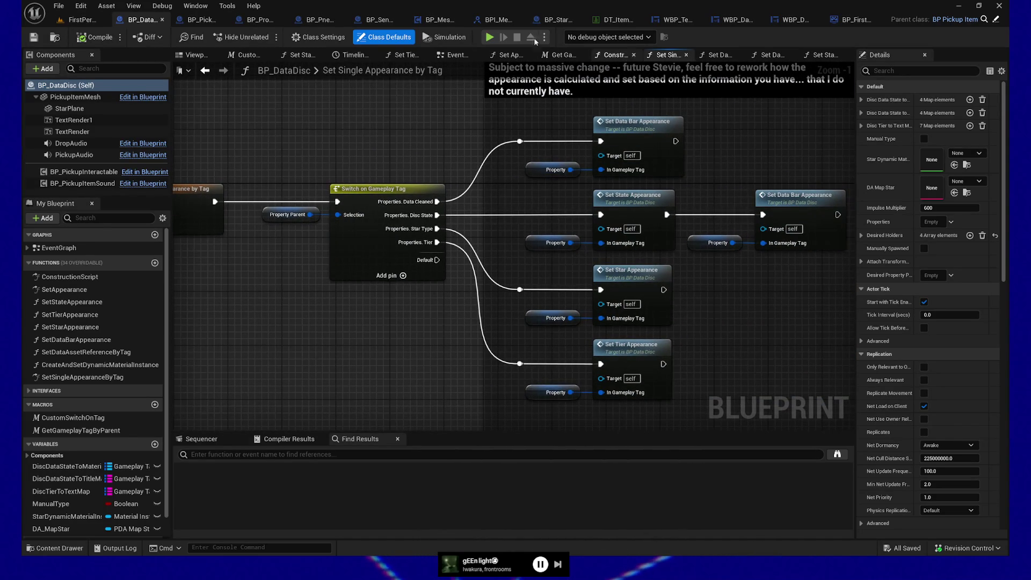
{"action": "left_click", "coordinate": [200, 21]}
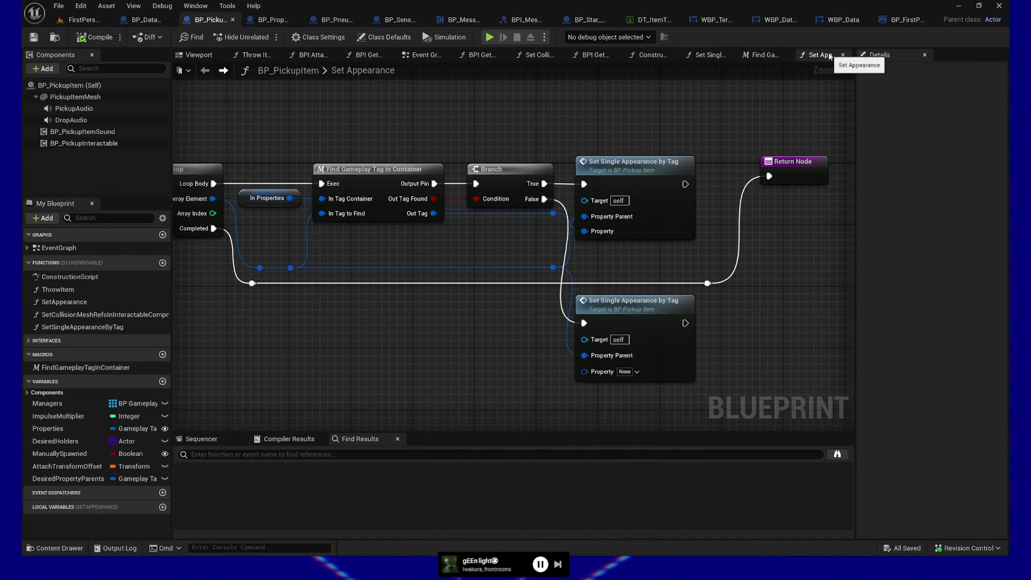
{"action": "mouse_move", "coordinate": [429, 136]}
{"action": "left_mouse_down"}
{"action": "mouse_move", "coordinate": [675, 131]}
{"action": "mouse_move", "coordinate": [656, 138]}
{"action": "left_mouse_up"}
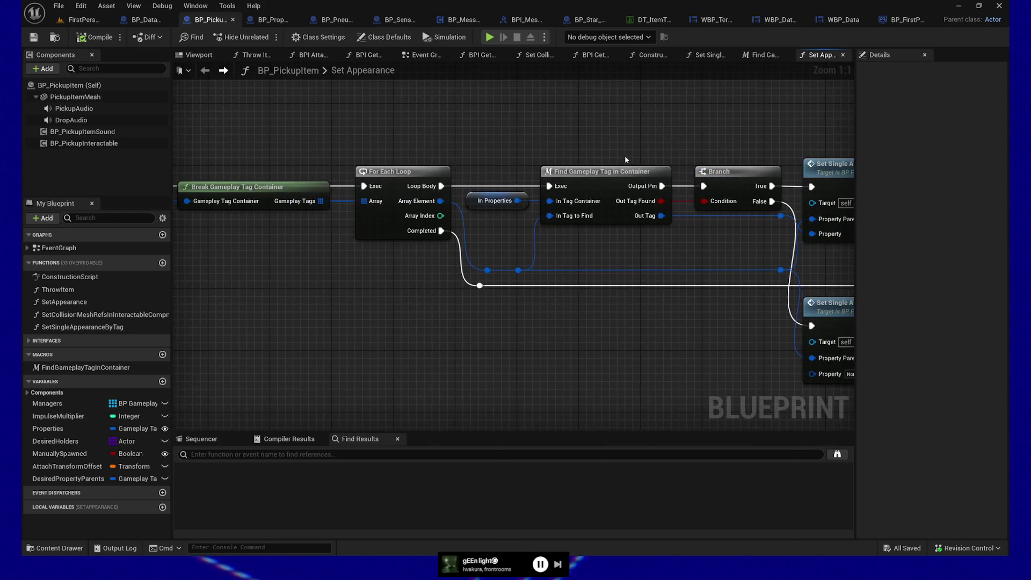
{"action": "left_click", "coordinate": [569, 171]}
{"action": "left_click_drag", "start_coordinate": [579, 128], "coordinate": [581, 197]}
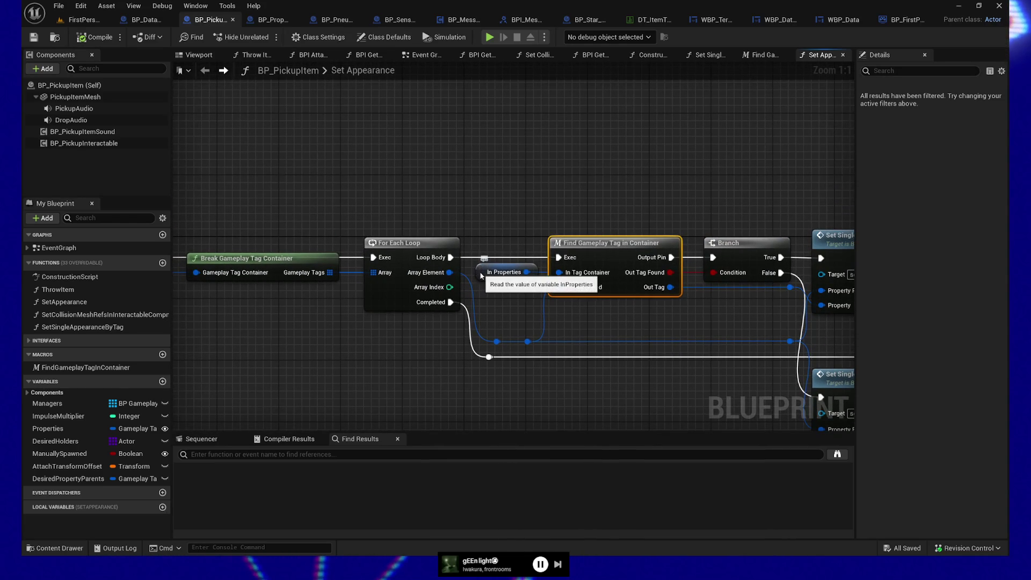
{"action": "left_click", "coordinate": [505, 273]}
{"action": "double_click", "coordinate": [610, 248]}
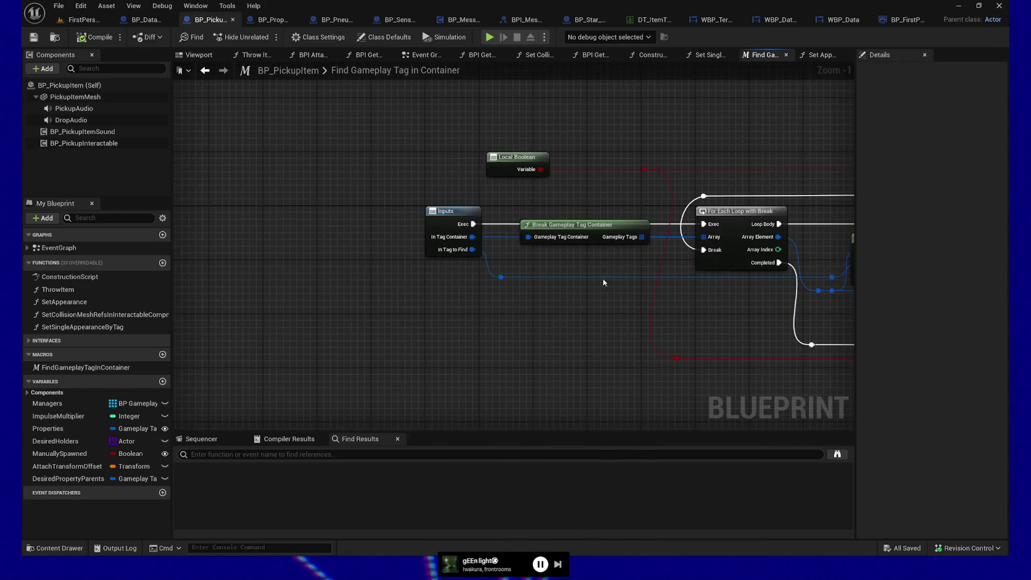
{"action": "left_click_drag", "start_coordinate": [601, 341], "coordinate": [582, 337]}
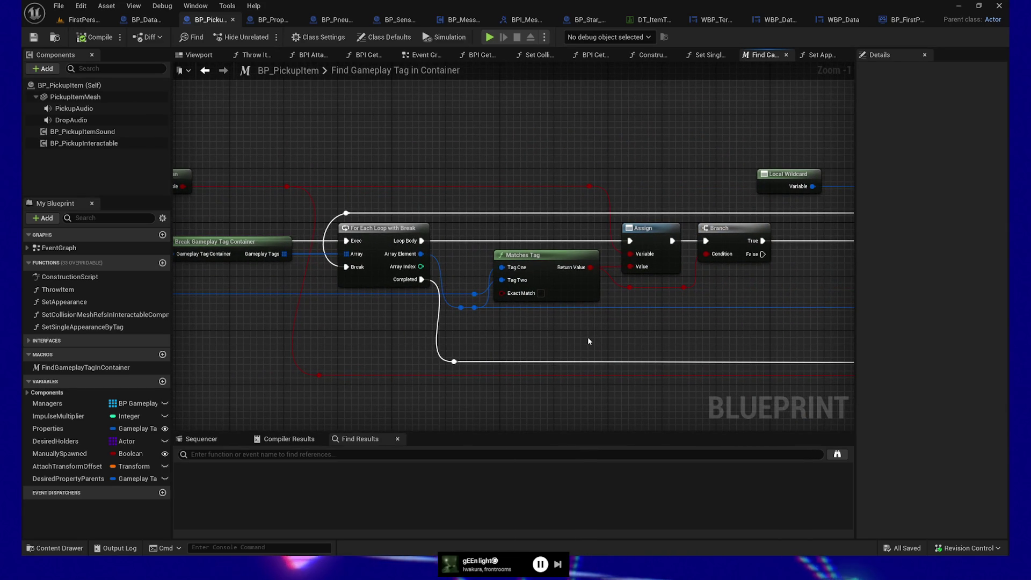
{"action": "mouse_move", "coordinate": [355, 339]}
{"action": "left_mouse_down"}
{"action": "mouse_move", "coordinate": [546, 322]}
{"action": "mouse_move", "coordinate": [526, 318]}
{"action": "left_mouse_up"}
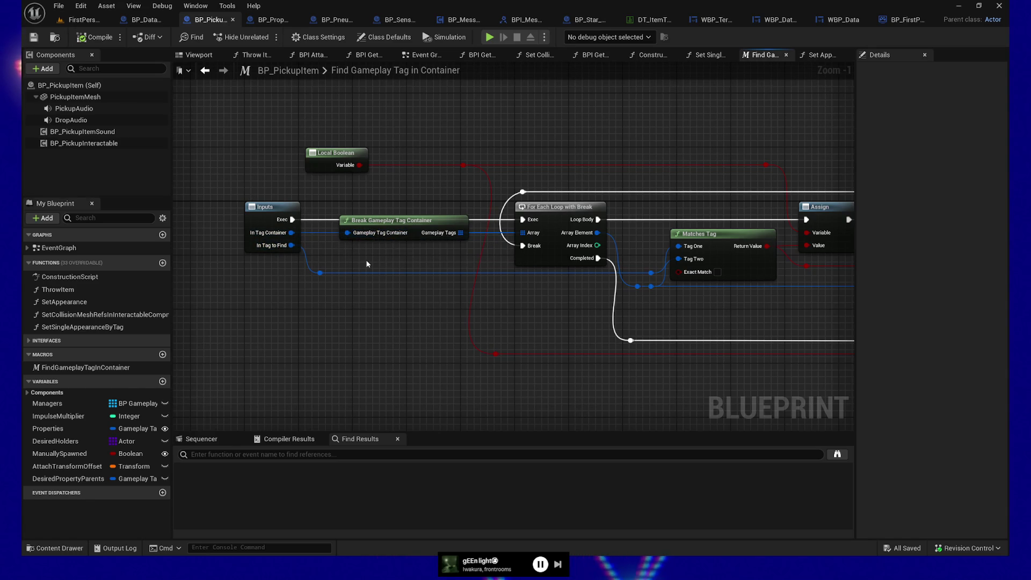
{"action": "key", "text": "alt+Left"}
{"action": "mouse_move", "coordinate": [376, 266]}
{"action": "left_mouse_down"}
{"action": "mouse_move", "coordinate": [408, 333]}
{"action": "mouse_move", "coordinate": [495, 317]}
{"action": "left_mouse_up"}
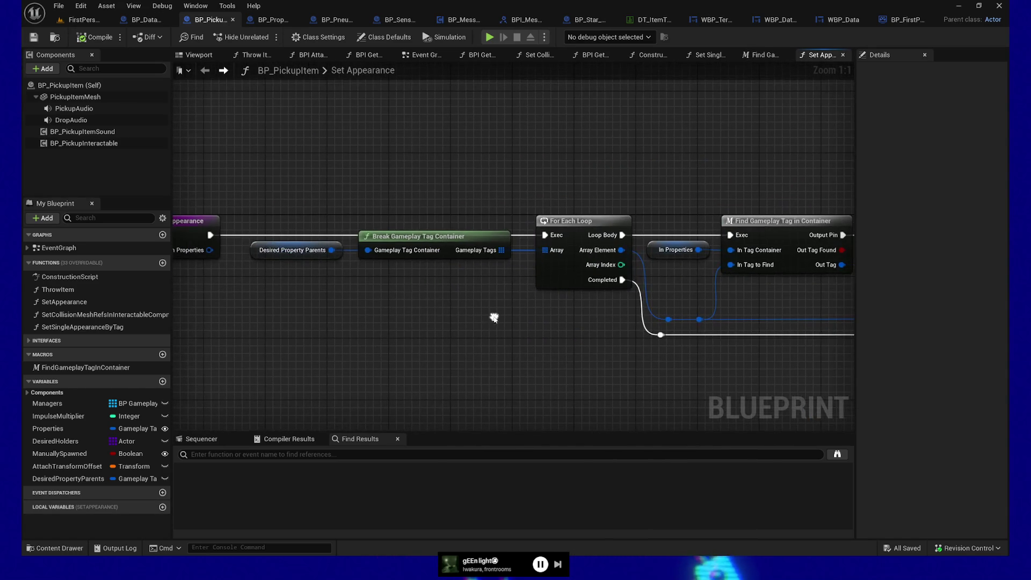
{"action": "mouse_move", "coordinate": [277, 203]}
{"action": "left_mouse_down"}
{"action": "mouse_move", "coordinate": [352, 316]}
{"action": "mouse_move", "coordinate": [338, 321]}
{"action": "mouse_move", "coordinate": [337, 307]}
{"action": "mouse_move", "coordinate": [316, 320]}
{"action": "mouse_move", "coordinate": [415, 286]}
{"action": "left_mouse_up"}
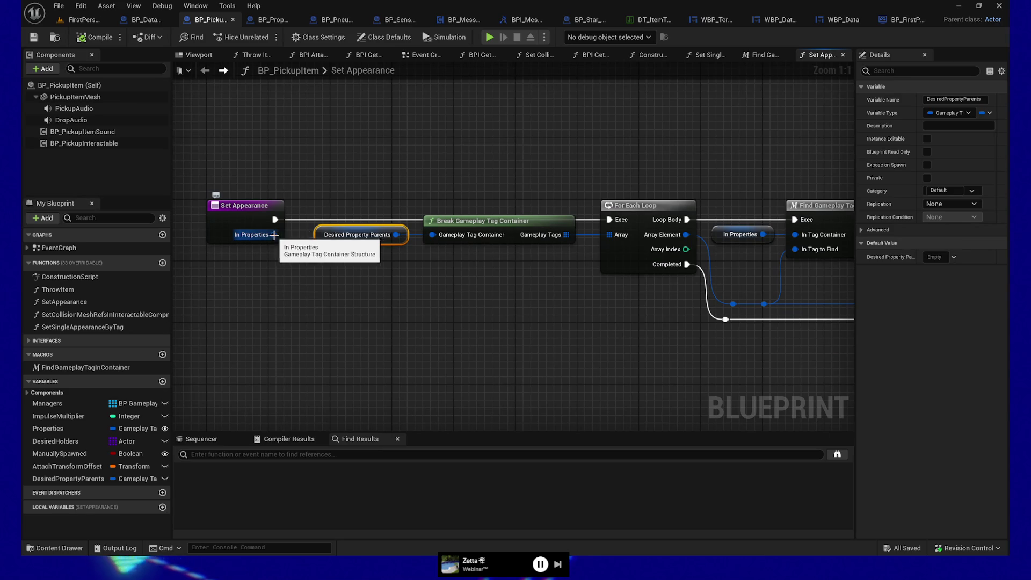
{"action": "left_click_drag", "start_coordinate": [396, 235], "coordinate": [417, 289]}
{"action": "type", "text": "filter"}
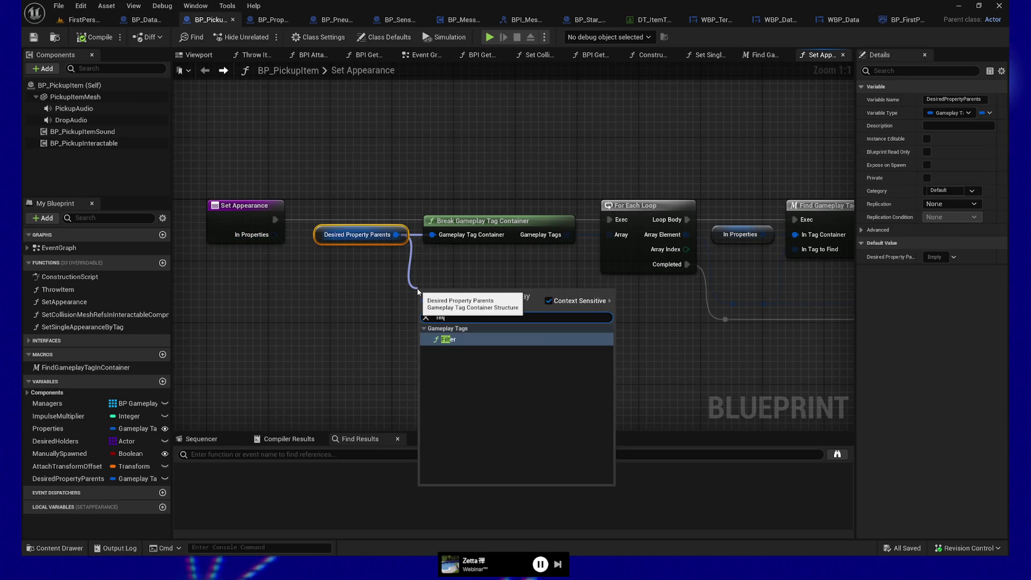
{"action": "left_click", "coordinate": [461, 339]}
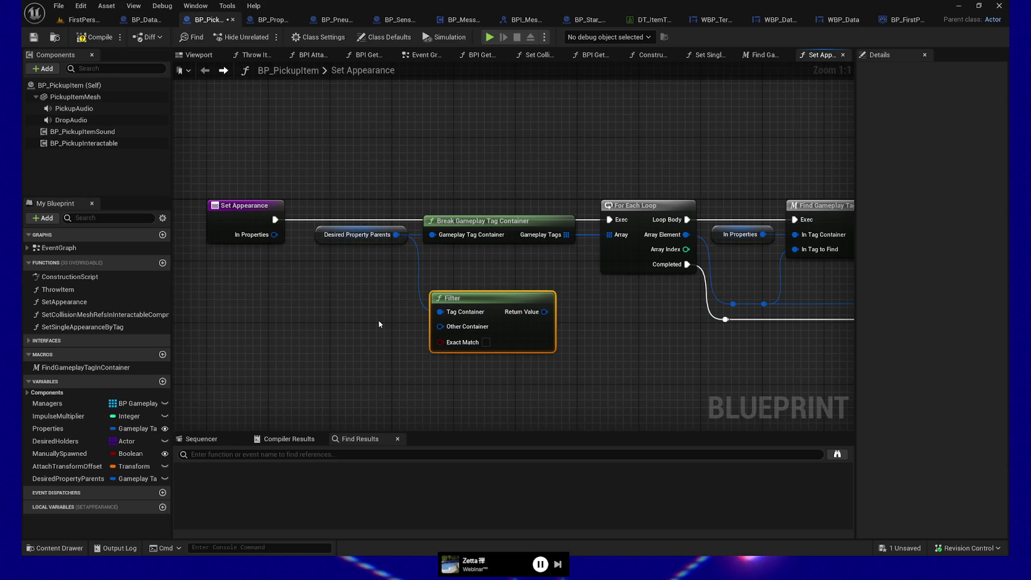
{"action": "mouse_move", "coordinate": [275, 235]}
{"action": "left_mouse_down"}
{"action": "mouse_move", "coordinate": [438, 334]}
{"action": "mouse_move", "coordinate": [444, 321]}
{"action": "left_mouse_up"}
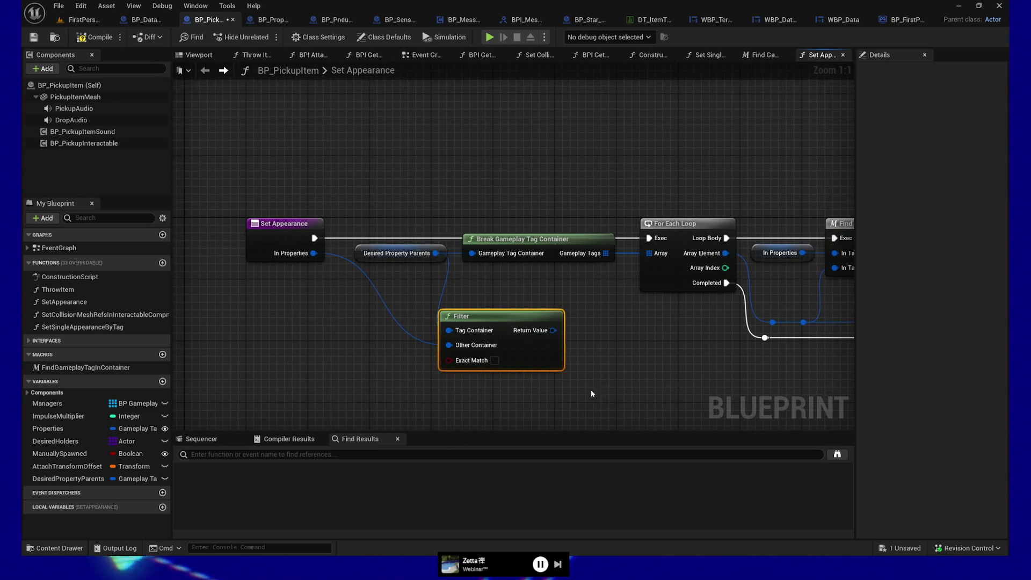
{"action": "key", "text": "Delete"}
{"action": "mouse_move", "coordinate": [509, 333]}
{"action": "left_mouse_down"}
{"action": "mouse_move", "coordinate": [337, 322]}
{"action": "mouse_move", "coordinate": [434, 358]}
{"action": "left_mouse_up"}
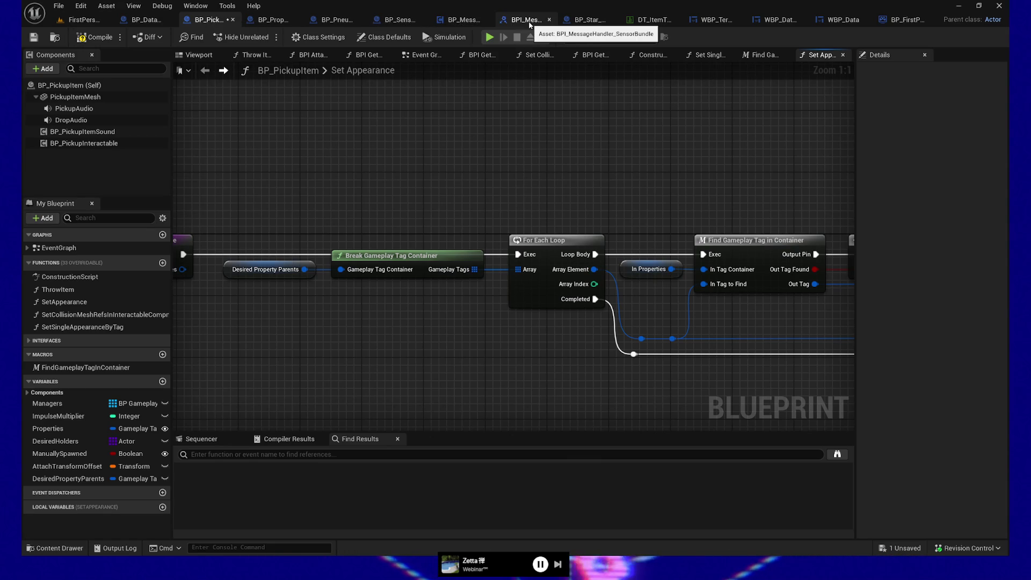
- Check BP_SensorBundleController and BP_Star_OnMap, then select BP_PneumaticStation's Update Disc Properties entry node
{"action": "left_click", "coordinate": [397, 20]}
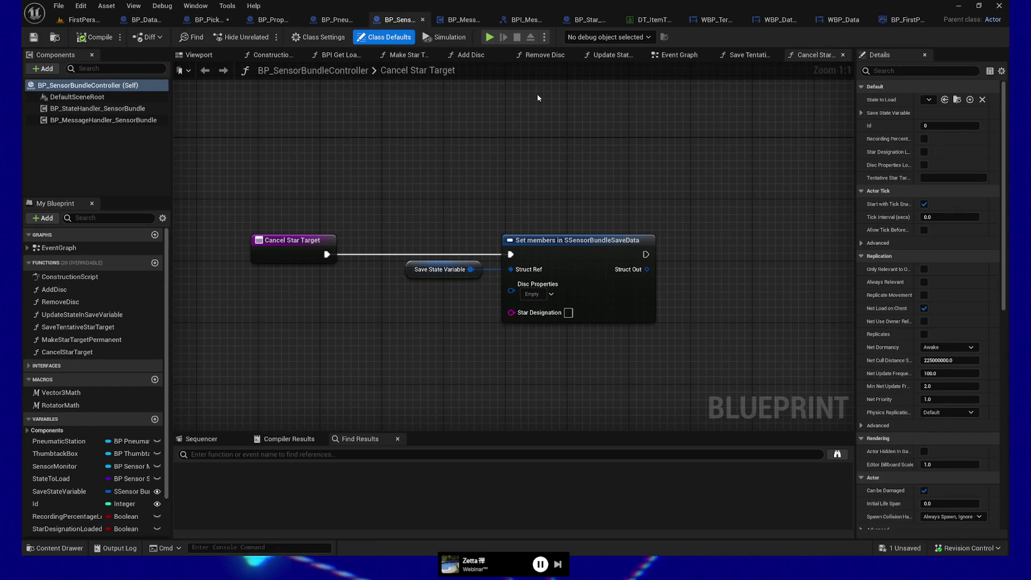
{"action": "left_click", "coordinate": [580, 23]}
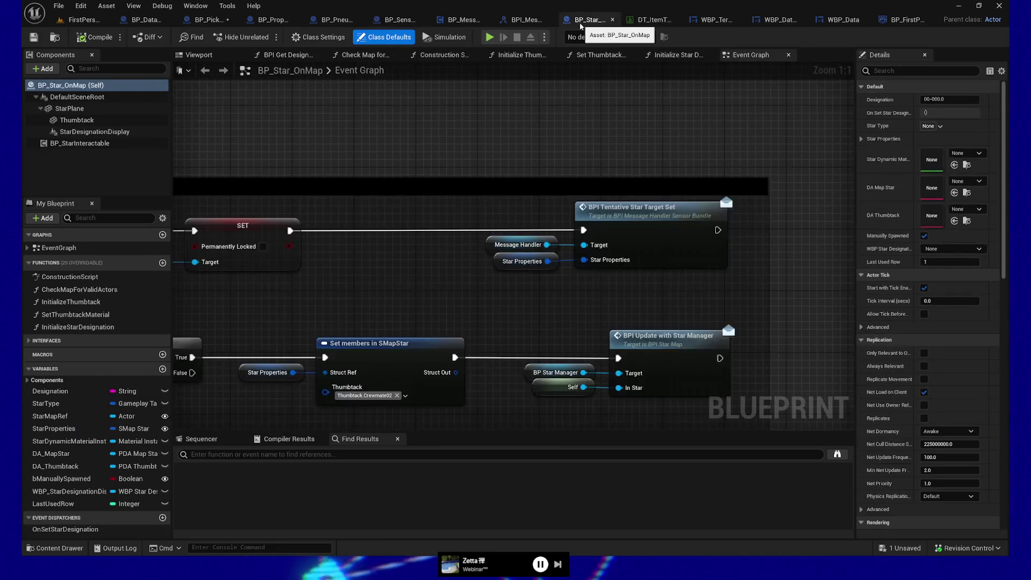
{"action": "mouse_move", "coordinate": [381, 199]}
{"action": "left_mouse_down"}
{"action": "mouse_move", "coordinate": [594, 138]}
{"action": "mouse_move", "coordinate": [600, 150]}
{"action": "left_mouse_up"}
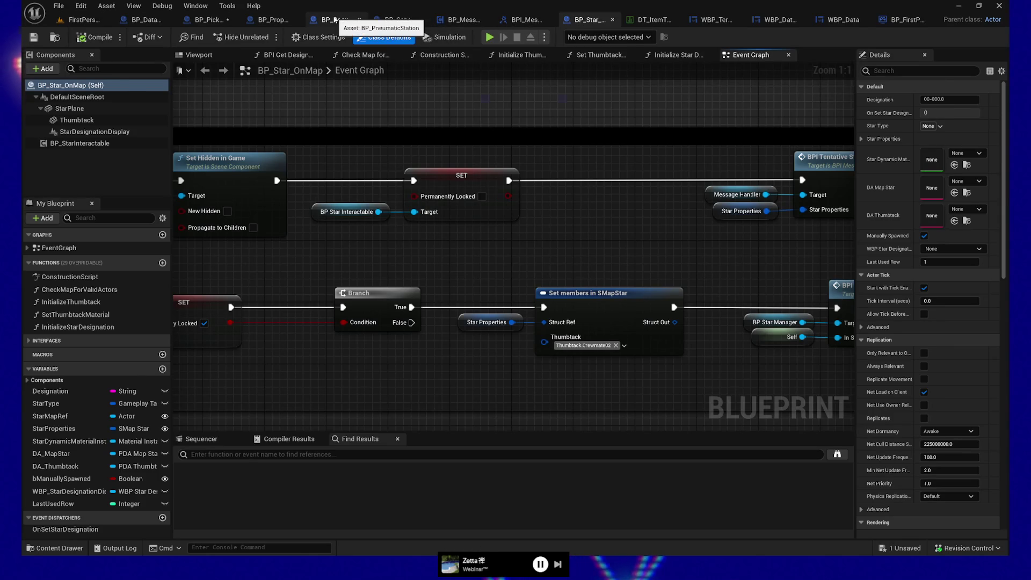
{"action": "left_click", "coordinate": [335, 20]}
{"action": "mouse_move", "coordinate": [527, 401]}
{"action": "left_mouse_down"}
{"action": "mouse_move", "coordinate": [733, 374]}
{"action": "mouse_move", "coordinate": [398, 401]}
{"action": "left_mouse_up"}
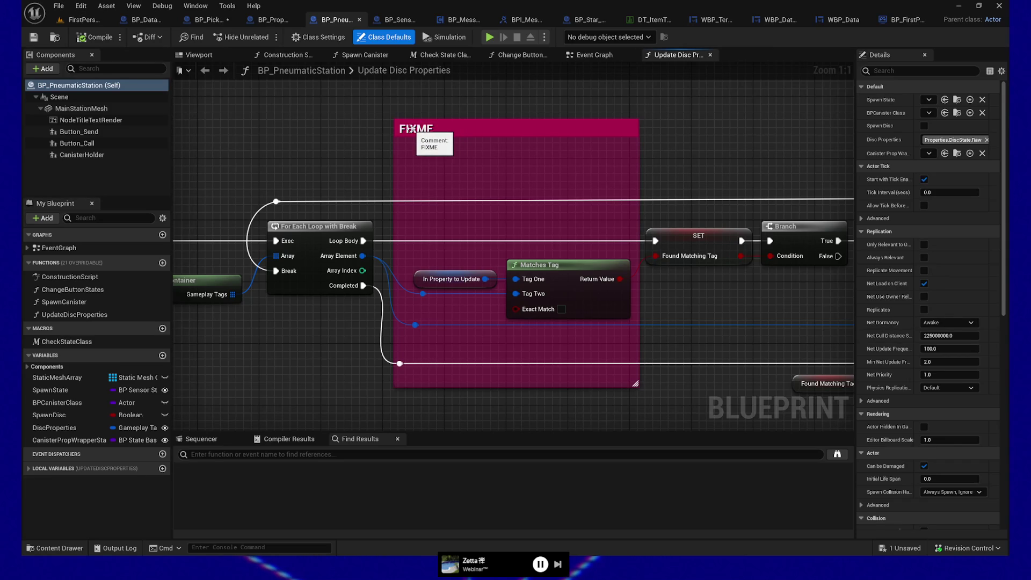
{"action": "mouse_move", "coordinate": [434, 184]}
{"action": "left_mouse_down"}
{"action": "mouse_move", "coordinate": [440, 138]}
{"action": "mouse_move", "coordinate": [449, 141]}
{"action": "left_mouse_up"}
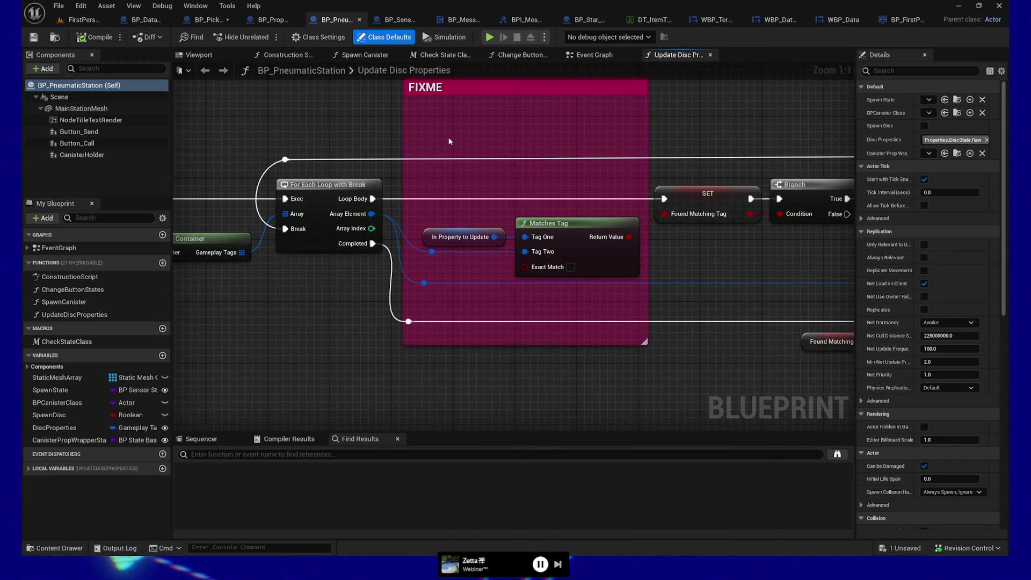
{"action": "mouse_move", "coordinate": [473, 205]}
{"action": "left_mouse_down"}
{"action": "mouse_move", "coordinate": [512, 164]}
{"action": "mouse_move", "coordinate": [618, 170]}
{"action": "left_mouse_up"}
{"action": "left_click_drag", "start_coordinate": [255, 300], "coordinate": [475, 286]}
{"action": "left_click", "coordinate": [299, 136]}
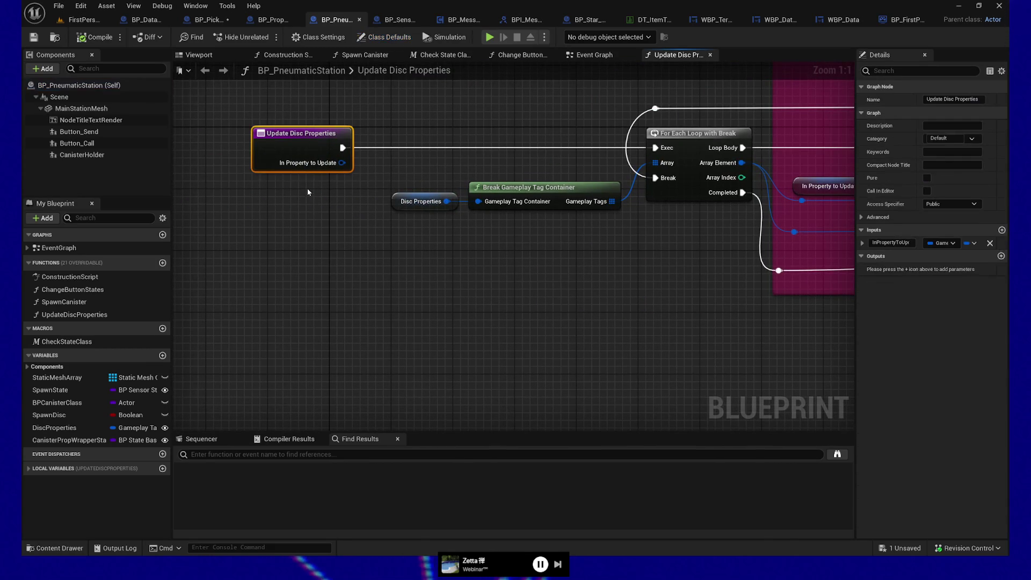
{"action": "mouse_move", "coordinate": [308, 189]}
{"action": "left_mouse_down"}
{"action": "mouse_move", "coordinate": [223, 222]}
{"action": "mouse_move", "coordinate": [348, 267]}
{"action": "left_mouse_up"}
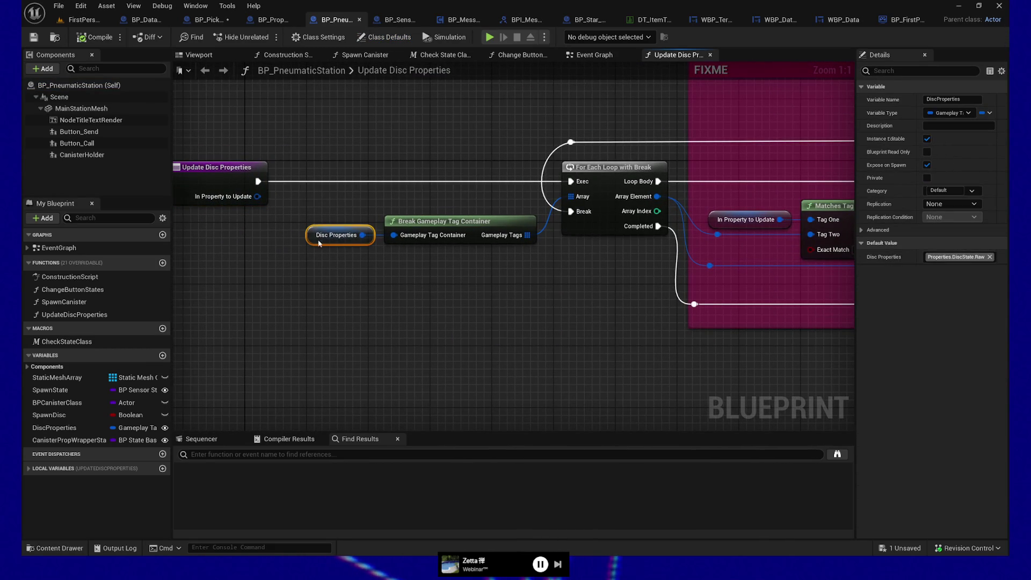
{"action": "key", "text": "ctrl+v"}
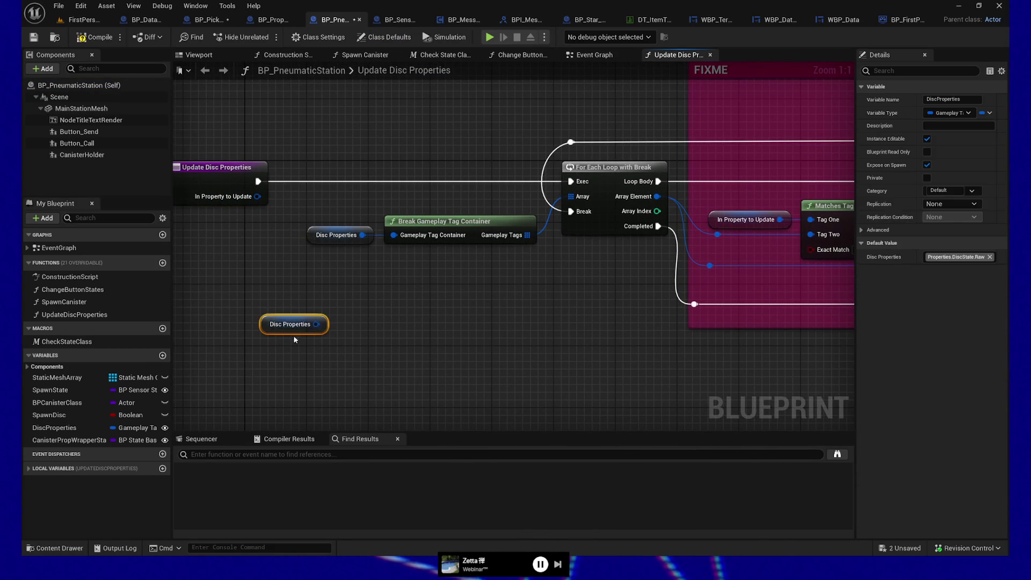
{"action": "mouse_move", "coordinate": [290, 331]}
{"action": "left_mouse_down"}
{"action": "mouse_move", "coordinate": [282, 354]}
{"action": "mouse_move", "coordinate": [341, 359]}
{"action": "mouse_move", "coordinate": [379, 336]}
{"action": "left_mouse_up"}
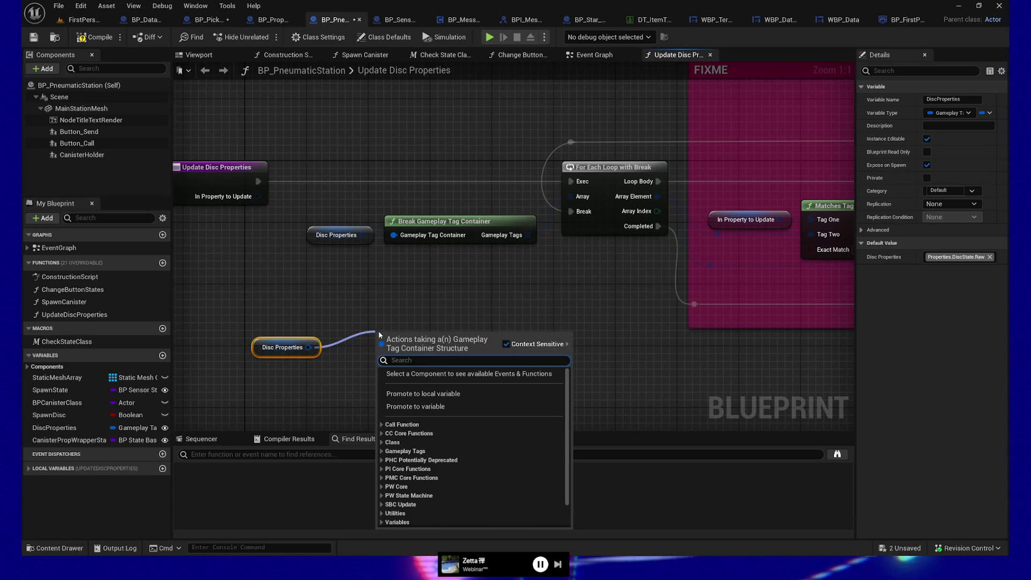
{"action": "left_click", "coordinate": [382, 452]}
{"action": "scroll", "coordinate": [470, 436], "scroll_direction": "down", "scroll_amount": 2}
{"action": "scroll", "coordinate": [470, 436], "scroll_direction": "down", "scroll_amount": 5}
{"action": "scroll", "coordinate": [424, 402], "scroll_direction": "up", "scroll_amount": 3}
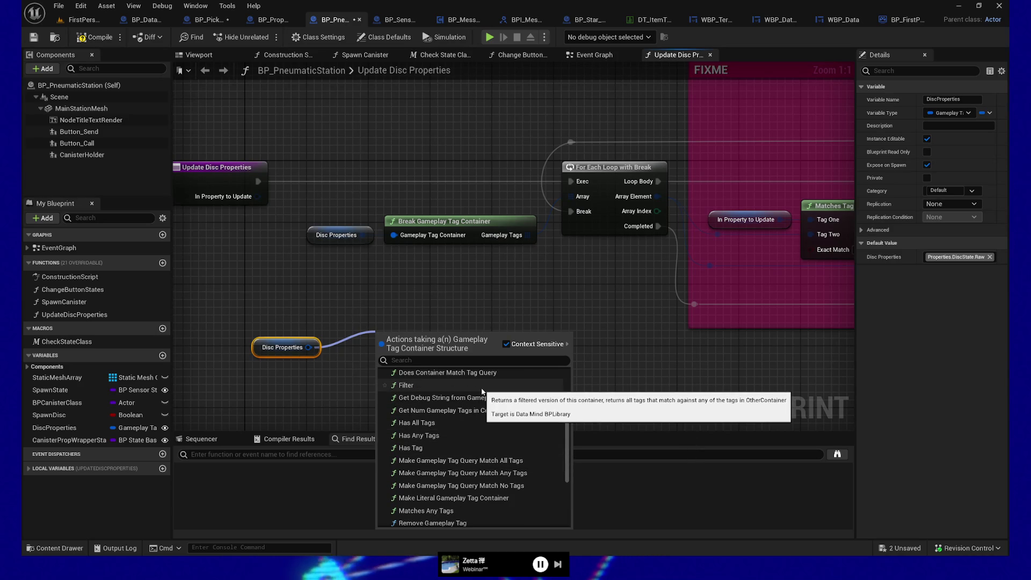
{"action": "scroll", "coordinate": [484, 392], "scroll_direction": "up", "scroll_amount": 2}
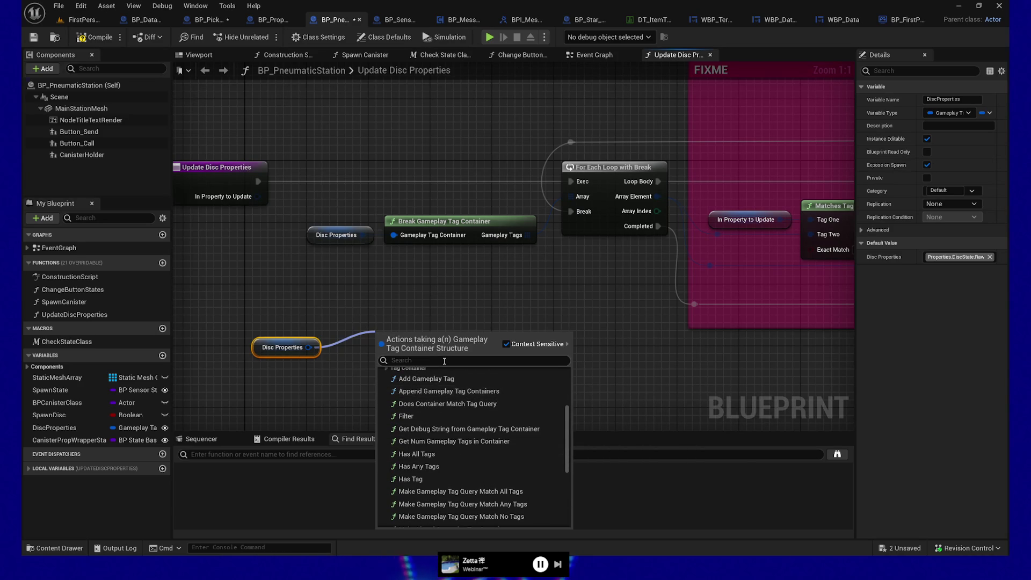
{"action": "type", "text": "parent"}
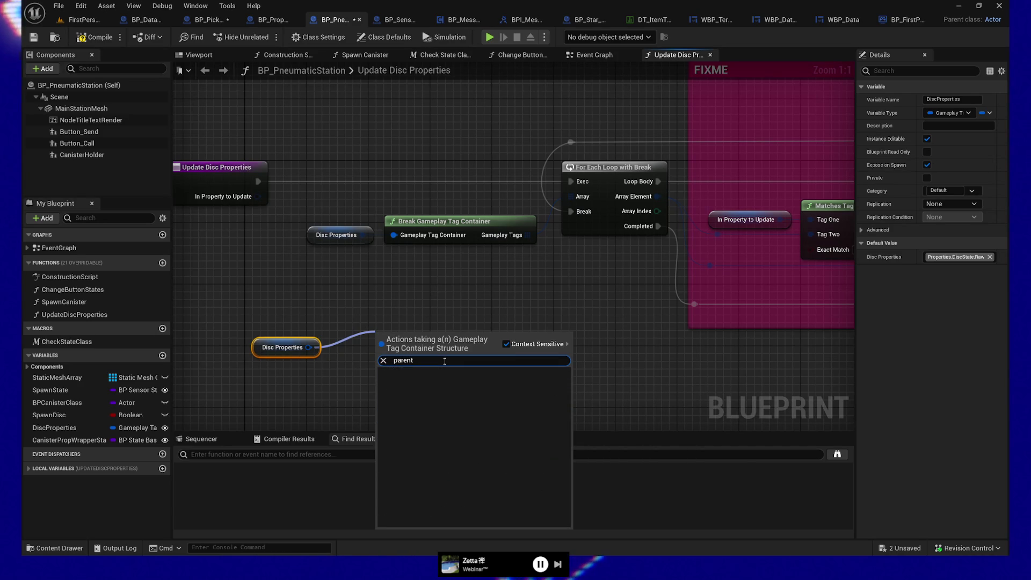
{"action": "key", "text": "BackSpace"}
{"action": "key", "text": "BackSpace"}
{"action": "key", "text": "BackSpace"}
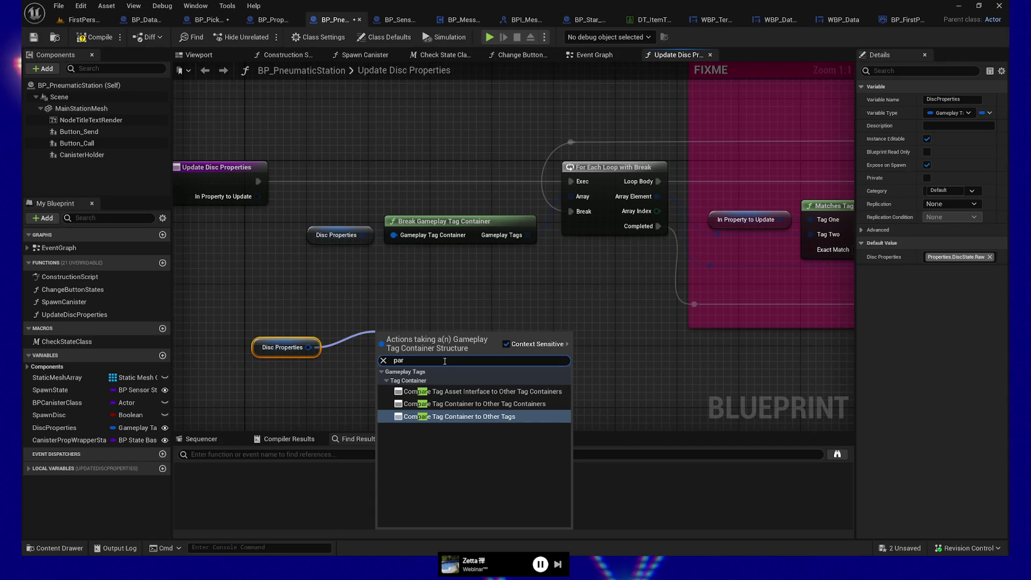
{"action": "key", "text": "BackSpace"}
{"action": "key", "text": "BackSpace"}
{"action": "key", "text": "BackSpace"}
{"action": "type", "text": "get"}
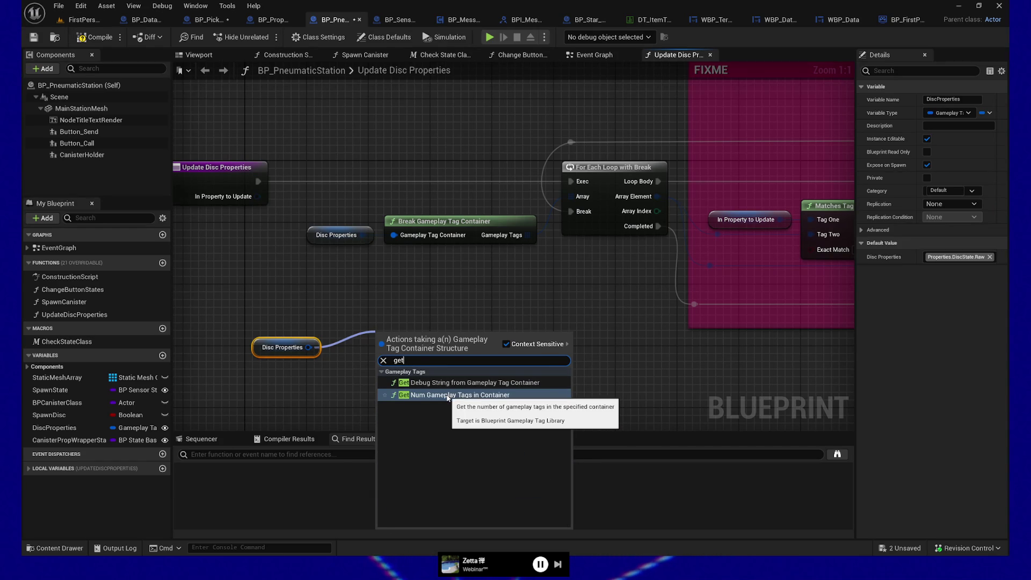
{"action": "left_click", "coordinate": [297, 386]}
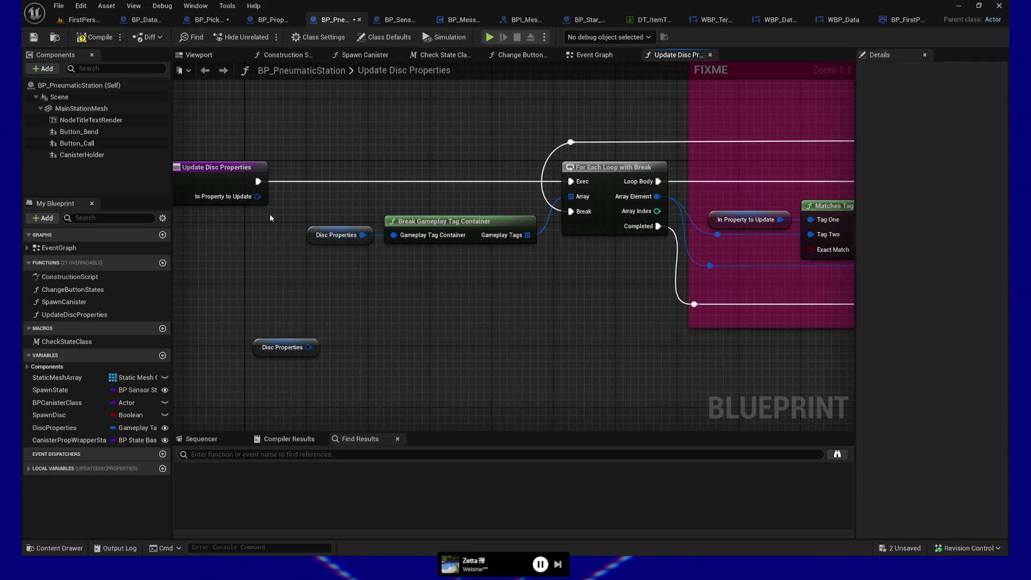
{"action": "left_click_drag", "start_coordinate": [258, 196], "coordinate": [299, 305]}
{"action": "type", "text": "get pa"}
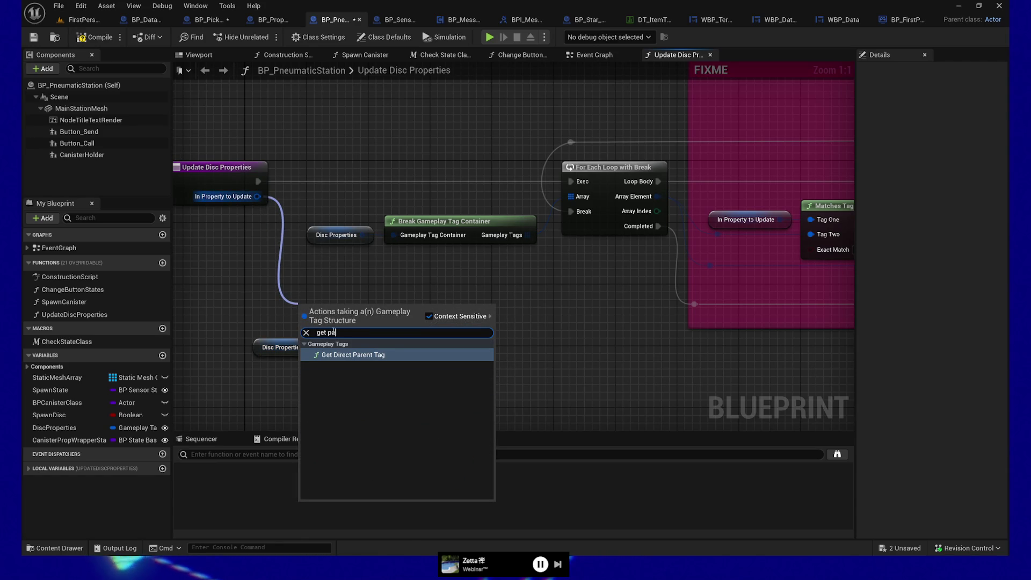
{"action": "key", "text": "Return"}
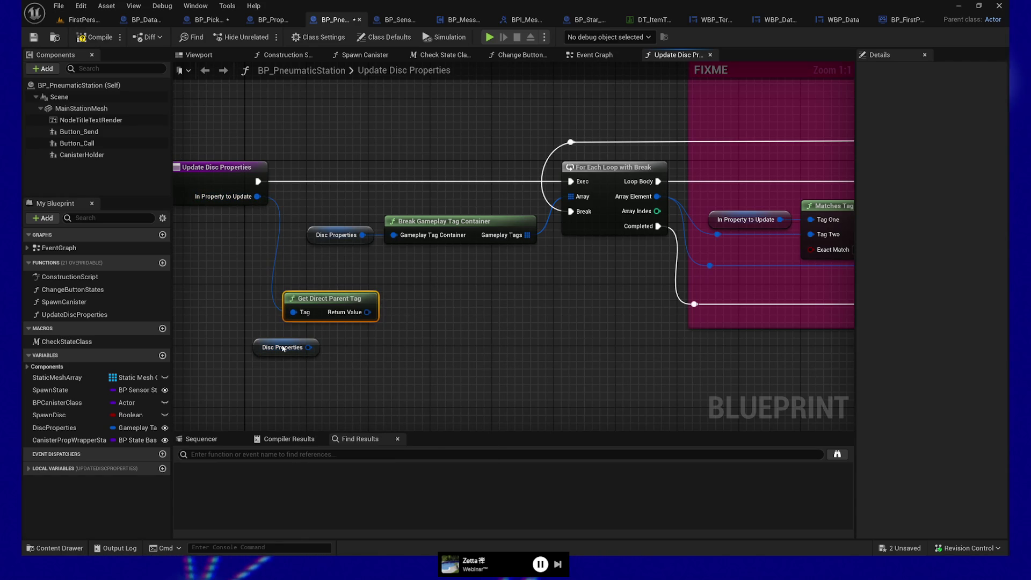
{"action": "mouse_move", "coordinate": [260, 346]}
{"action": "left_mouse_down"}
{"action": "mouse_move", "coordinate": [345, 371]}
{"action": "mouse_move", "coordinate": [319, 352]}
{"action": "left_mouse_up"}
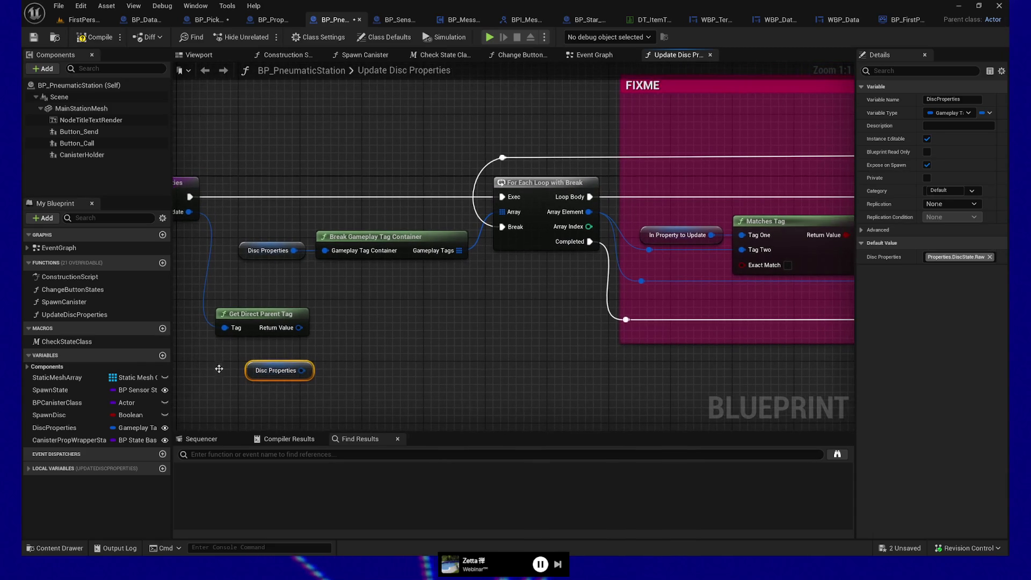
{"action": "left_click_drag", "start_coordinate": [268, 363], "coordinate": [268, 355]}
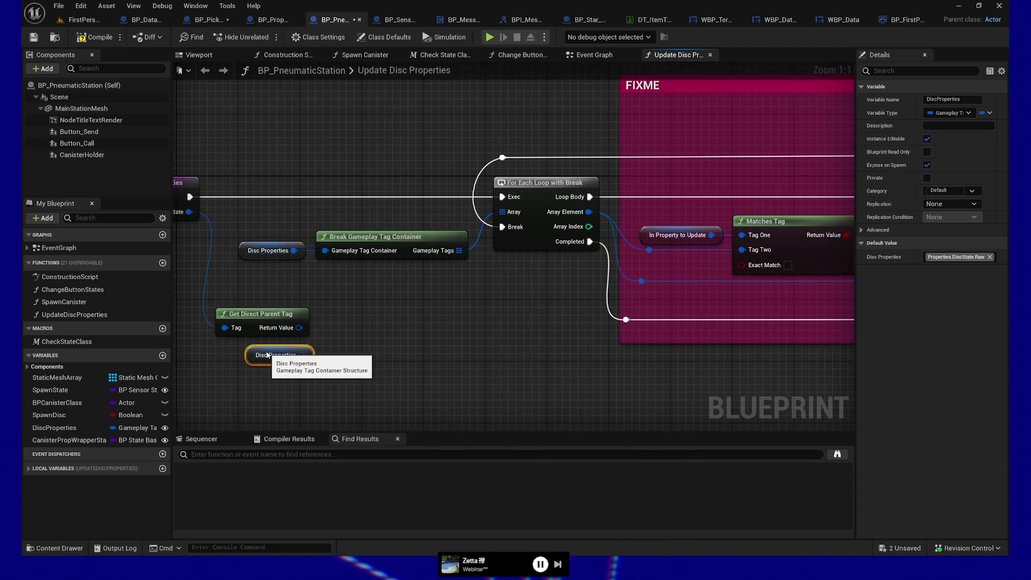
{"action": "left_click", "coordinate": [365, 295]}
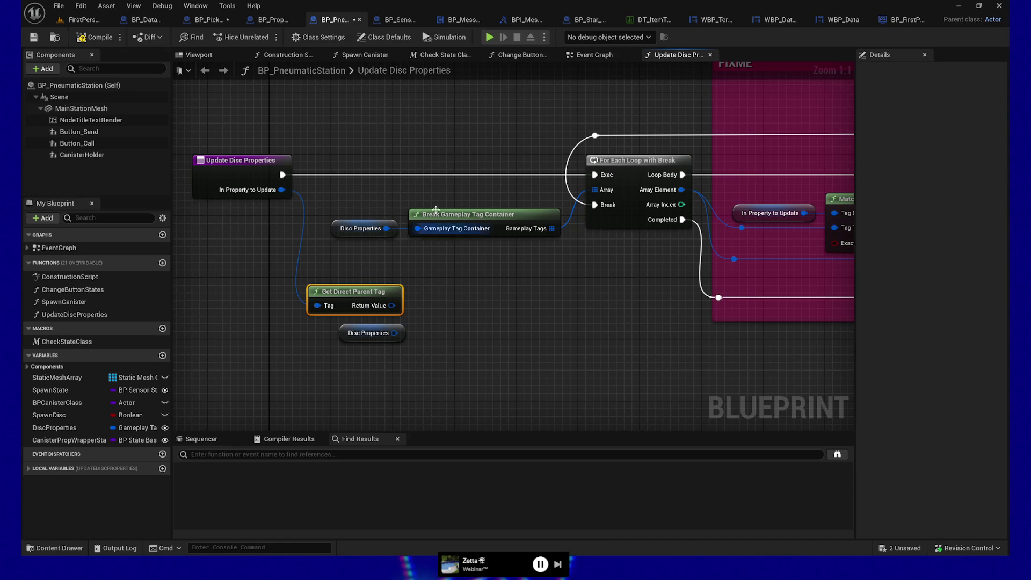
{"action": "mouse_move", "coordinate": [567, 331]}
{"action": "left_mouse_down"}
{"action": "mouse_move", "coordinate": [473, 308]}
{"action": "mouse_move", "coordinate": [439, 318]}
{"action": "left_mouse_up"}
{"action": "scroll", "coordinate": [473, 310], "scroll_direction": "down", "scroll_amount": 1}
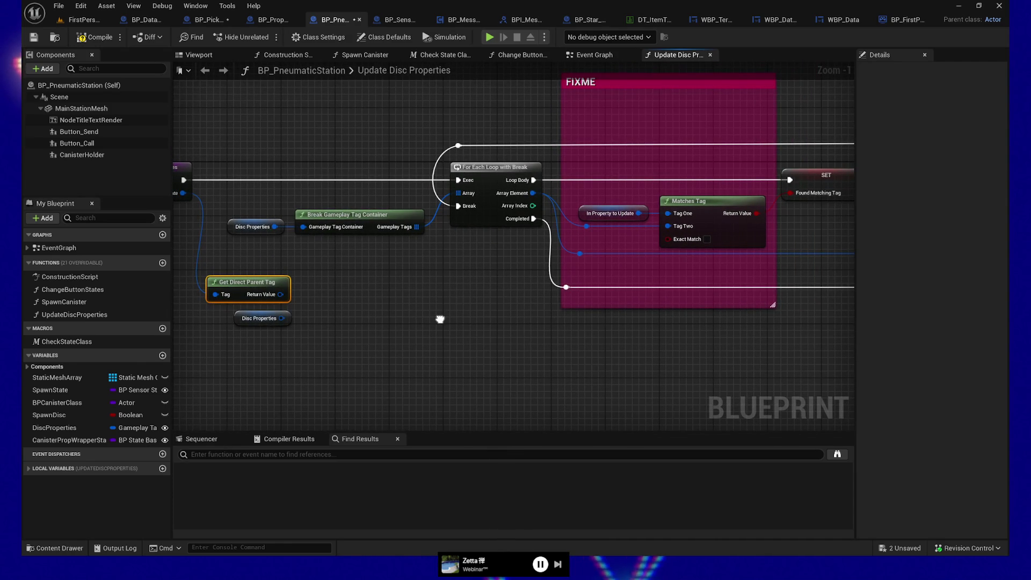
{"action": "key", "text": "Delete"}
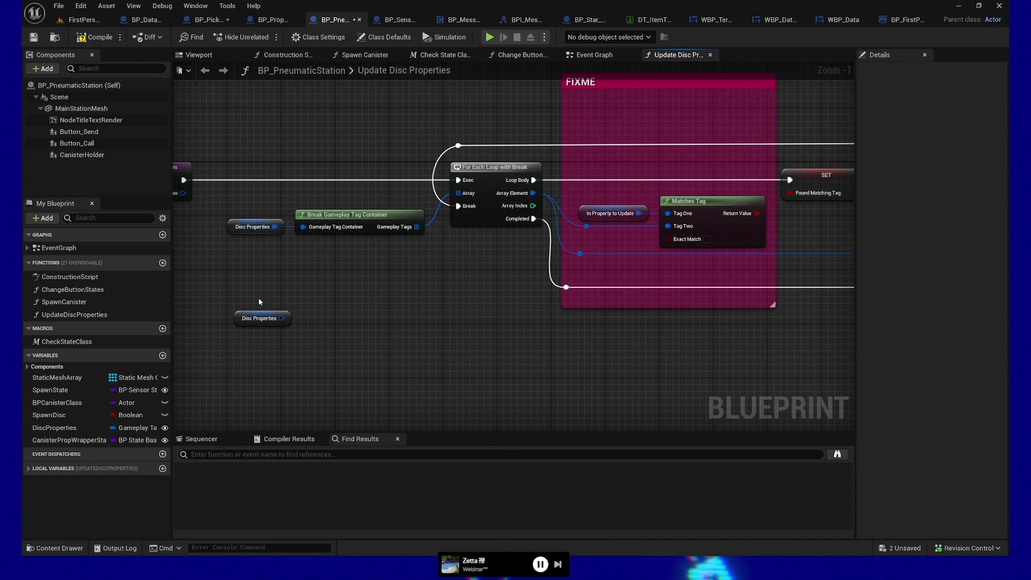
- Add a Do Tags Share Direct Parent node from In Property to Update and delete Matches Tag
{"action": "left_click_drag", "start_coordinate": [385, 278], "coordinate": [357, 336]}
{"action": "left_click_drag", "start_coordinate": [537, 238], "coordinate": [575, 144]}
{"action": "type", "text": "do tag"}
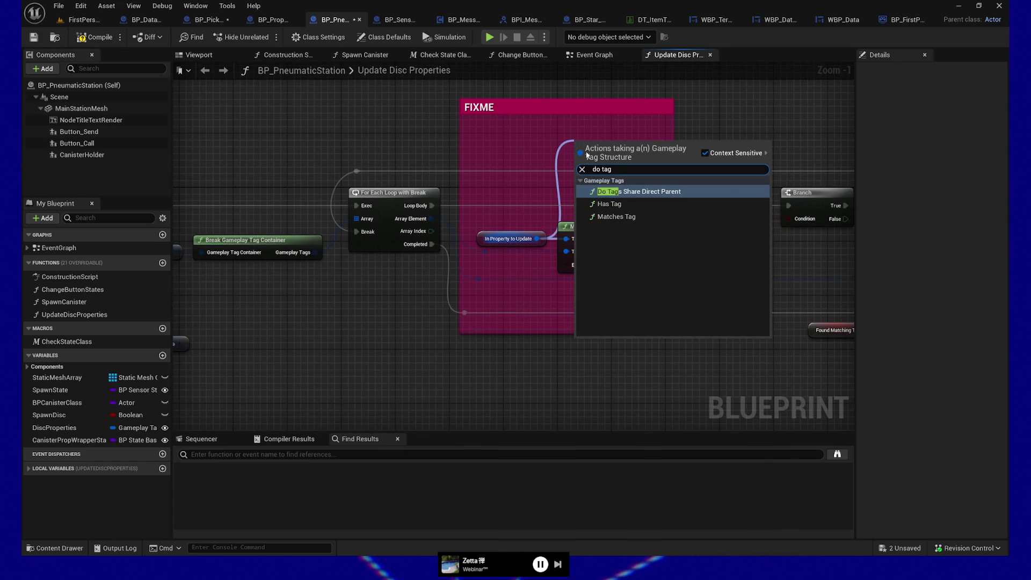
{"action": "left_click", "coordinate": [633, 191]}
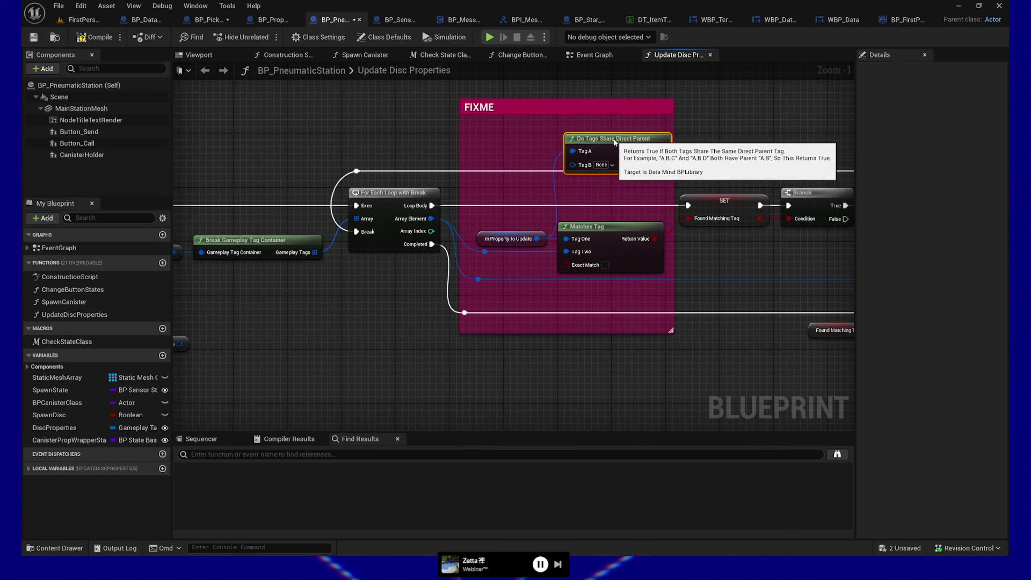
{"action": "left_click", "coordinate": [619, 230]}
{"action": "key", "text": "Delete"}
{"action": "left_click_drag", "start_coordinate": [630, 153], "coordinate": [622, 240]}
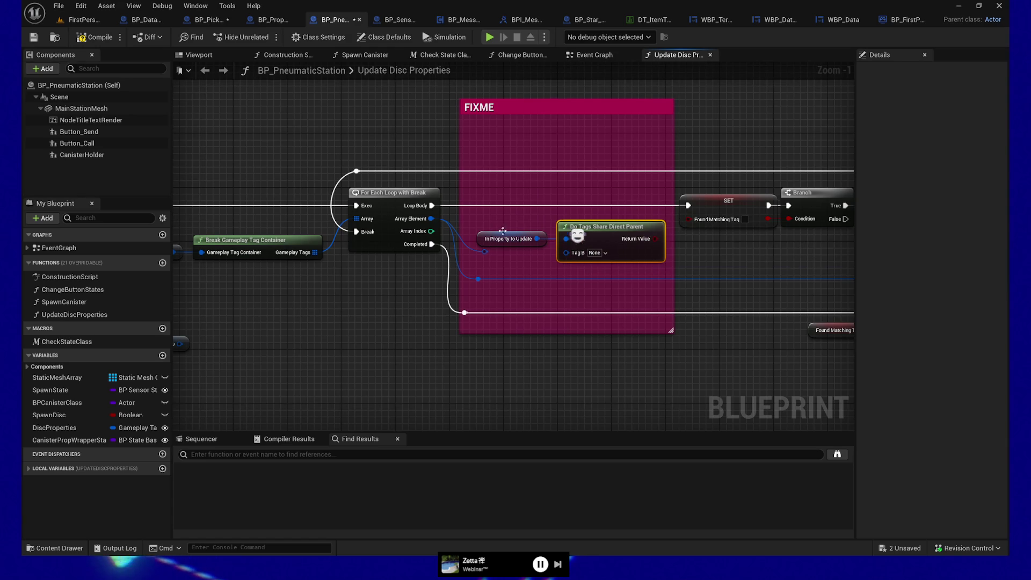
- Wire Array Element into Tag B and the result into Found Matching Tag
{"action": "mouse_move", "coordinate": [432, 219]}
{"action": "left_mouse_down"}
{"action": "mouse_move", "coordinate": [575, 260]}
{"action": "mouse_move", "coordinate": [566, 253]}
{"action": "left_mouse_up"}
{"action": "left_click_drag", "start_coordinate": [648, 240], "coordinate": [688, 218]}
{"action": "mouse_move", "coordinate": [767, 260]}
{"action": "left_mouse_down"}
{"action": "mouse_move", "coordinate": [702, 260]}
{"action": "mouse_move", "coordinate": [682, 241]}
{"action": "mouse_move", "coordinate": [470, 249]}
{"action": "left_mouse_up"}
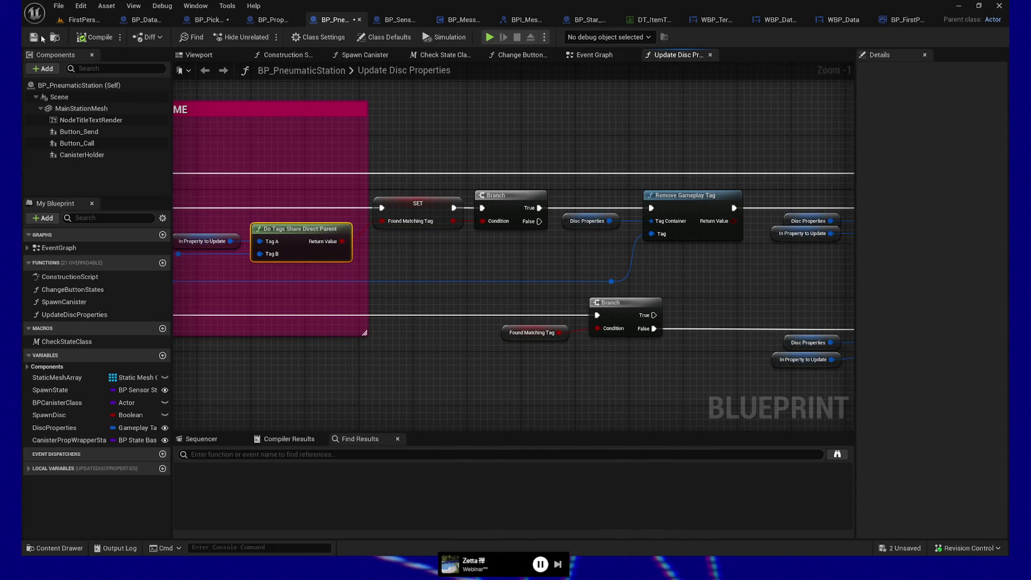
- Save all assets, then Play From Here on the FirstPersonMap floor near the pneumatic stations
{"action": "key", "text": "ctrl+shift+s"}
{"action": "left_click", "coordinate": [84, 21]}
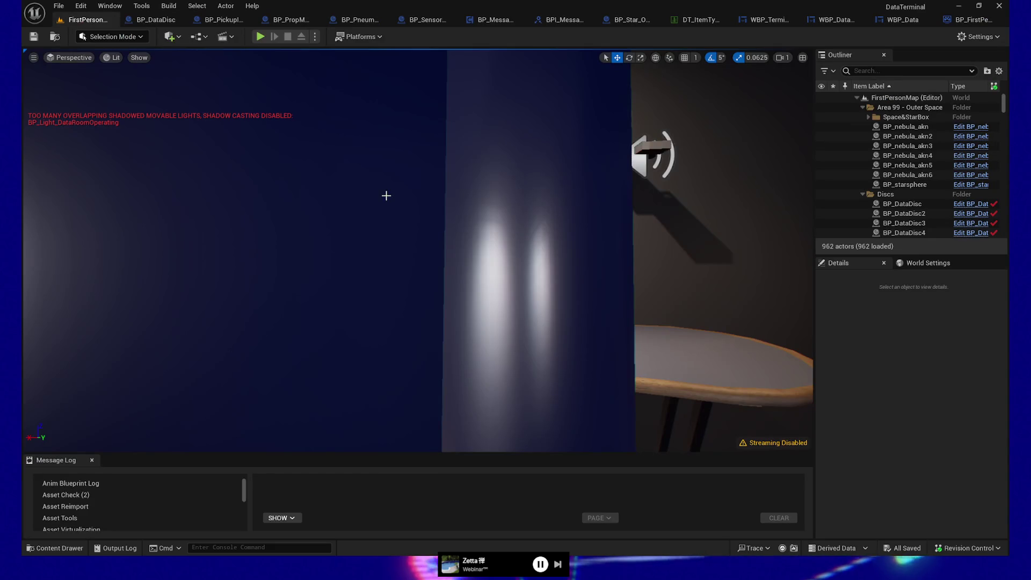
{"action": "left_click_drag", "start_coordinate": [524, 260], "coordinate": [462, 263]}
{"action": "mouse_move", "coordinate": [540, 281]}
{"action": "left_mouse_down"}
{"action": "mouse_move", "coordinate": [527, 279]}
{"action": "mouse_move", "coordinate": [548, 277]}
{"action": "mouse_move", "coordinate": [540, 281]}
{"action": "left_mouse_up"}
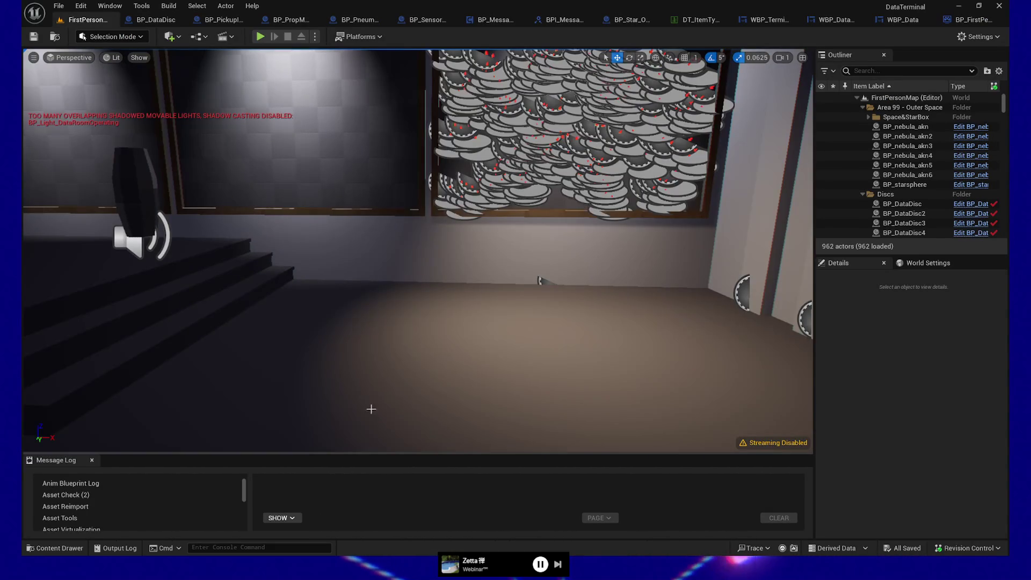
{"action": "right_click", "coordinate": [370, 410]}
{"action": "left_click", "coordinate": [364, 373]}
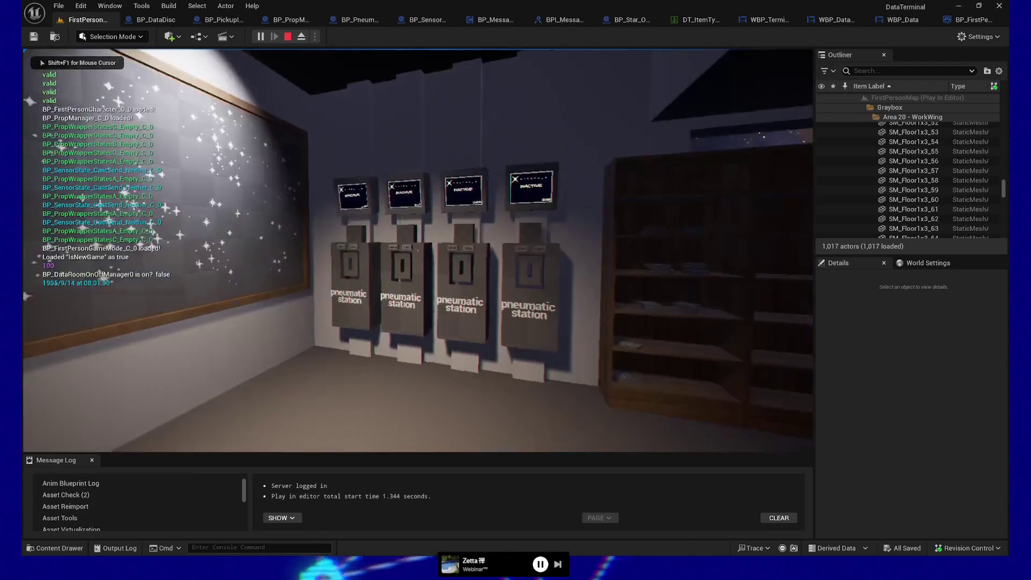
- Drop the held disc, send a disc from station S-03, call it back, and take the Raw Data disc
{"action": "key", "text": "w"}
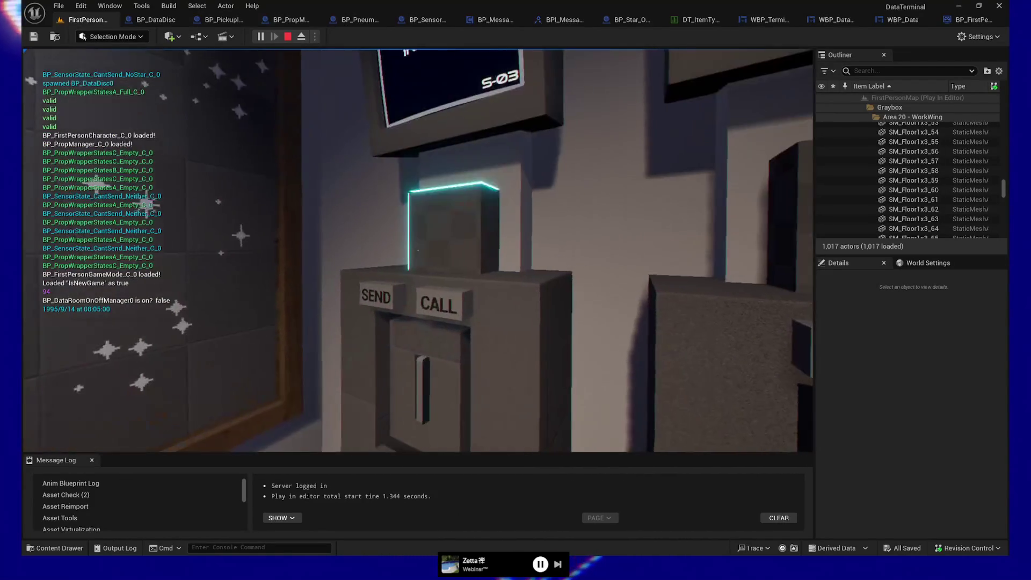
{"action": "left_click", "coordinate": [418, 251]}
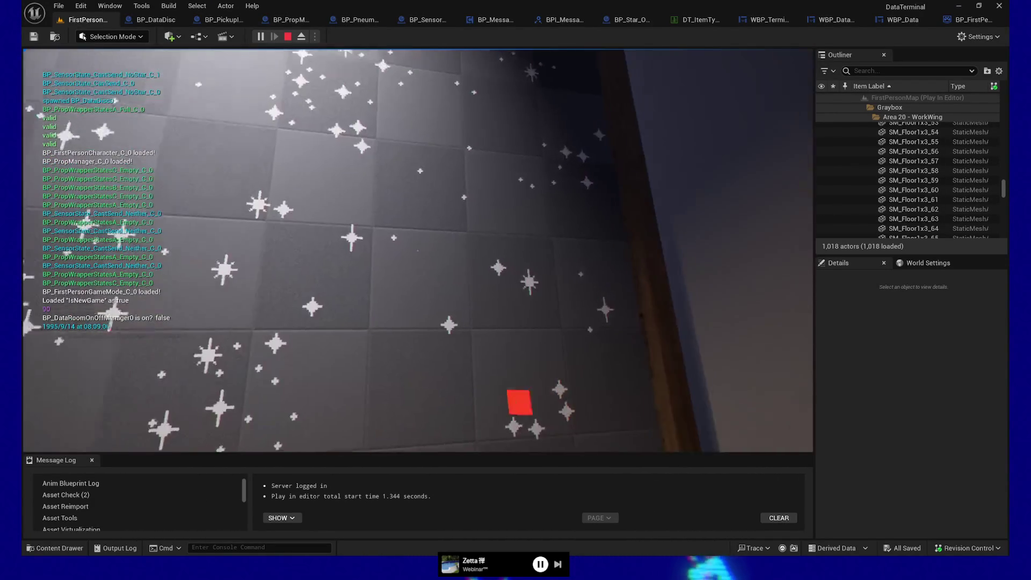
{"action": "left_click", "coordinate": [418, 251]}
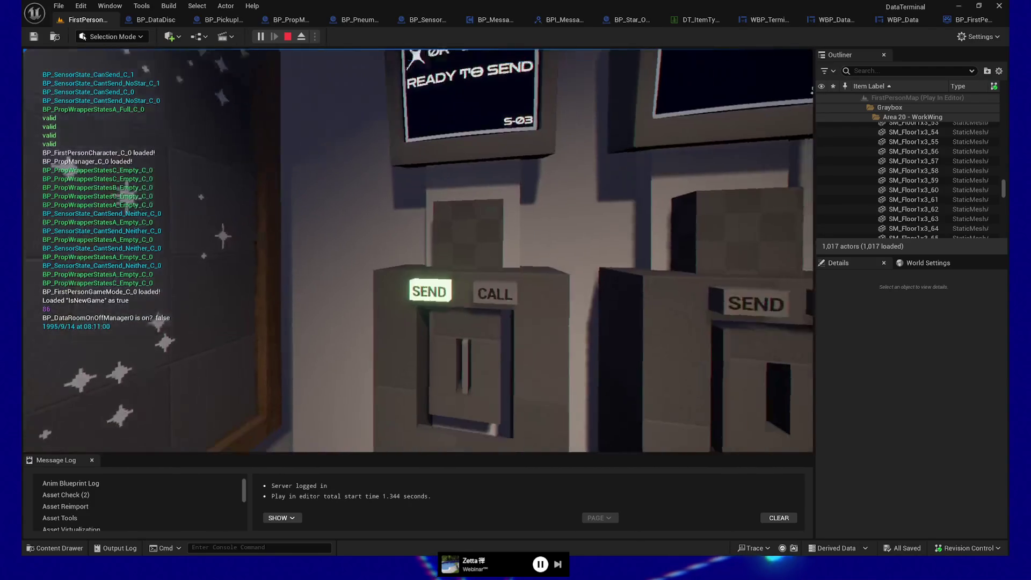
{"action": "left_click", "coordinate": [418, 250]}
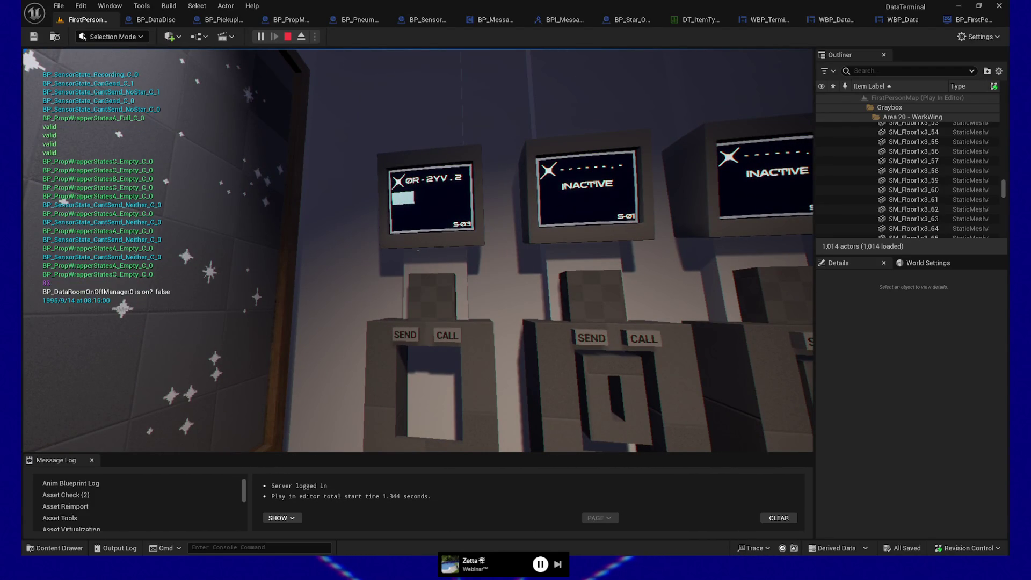
{"action": "key", "text": "d"}
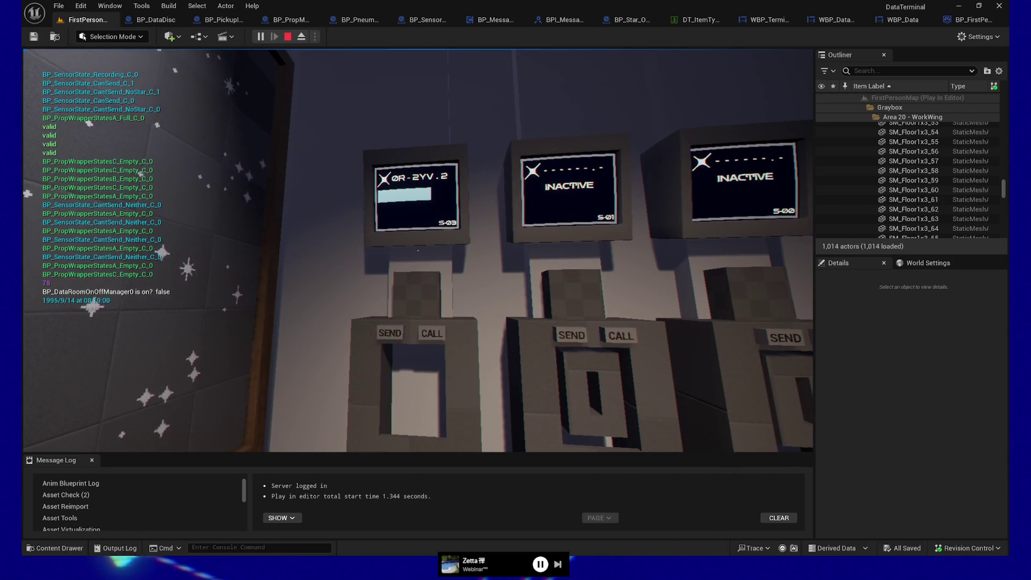
{"action": "key", "text": "e"}
{"action": "key", "text": "w"}
{"action": "key", "text": "e"}
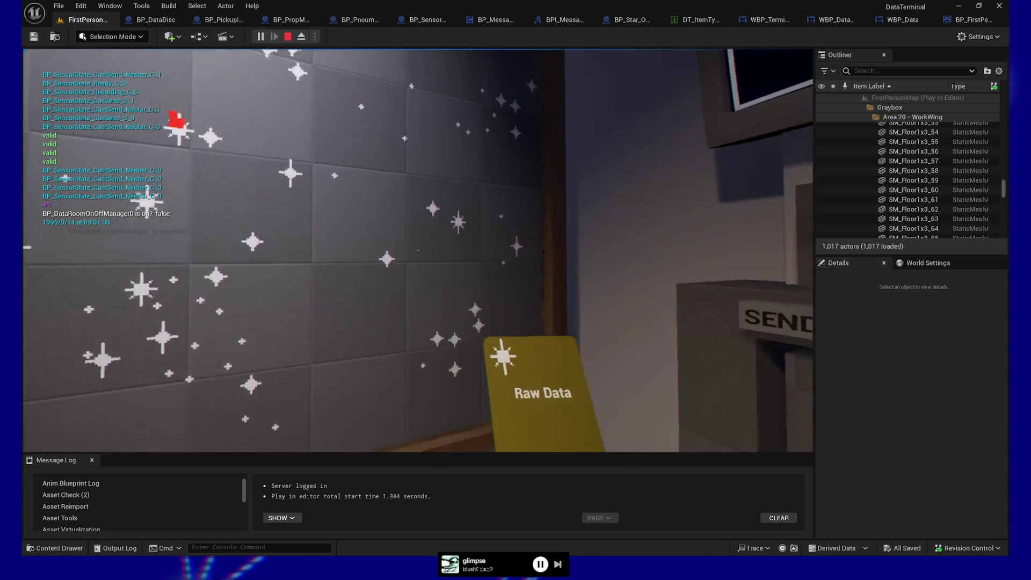
- Pause and resume the game, send data from station S-03, and call a new disc into its tube
{"action": "key", "text": "Escape"}
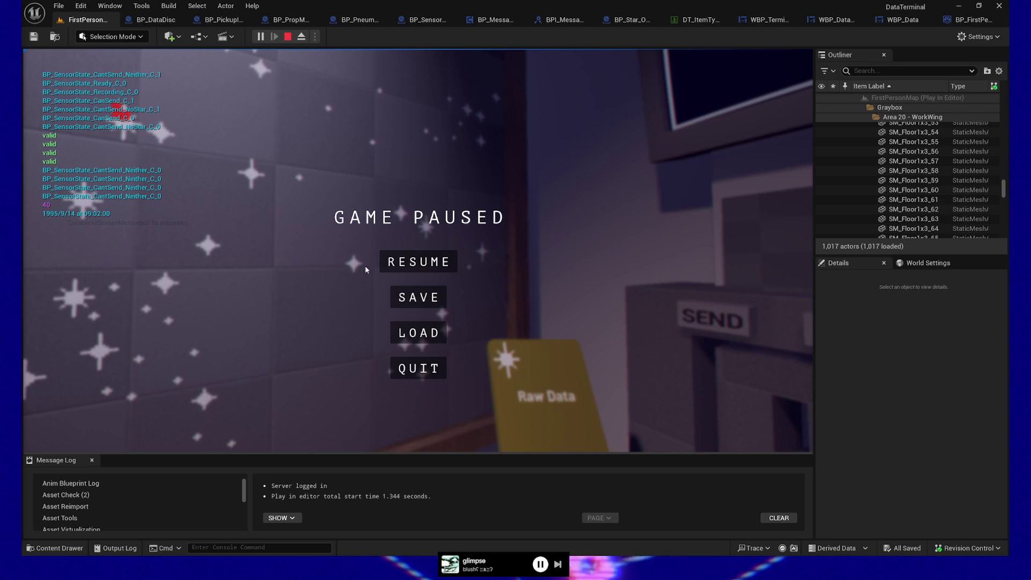
{"action": "left_click", "coordinate": [419, 262]}
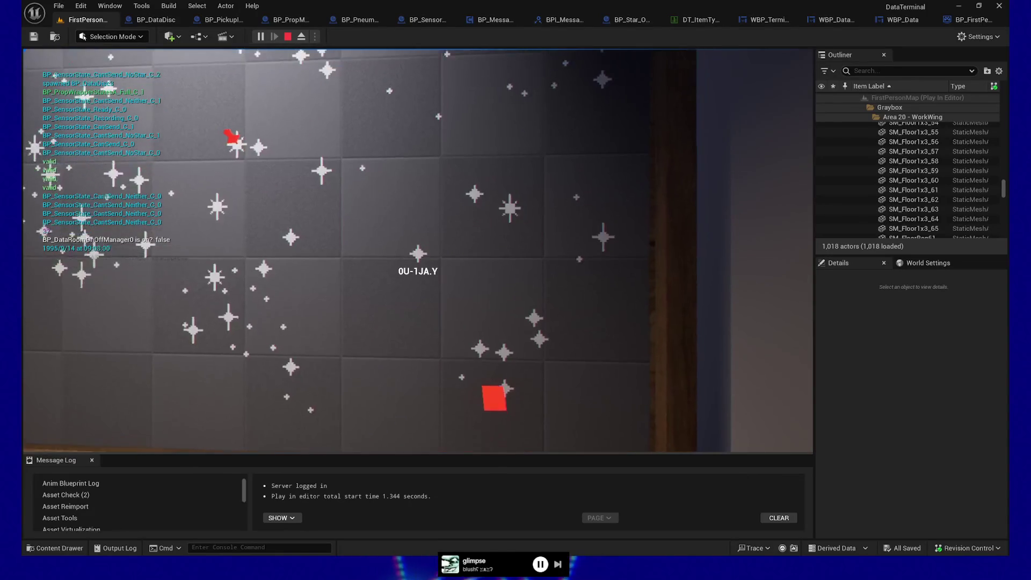
{"action": "left_click", "coordinate": [418, 250]}
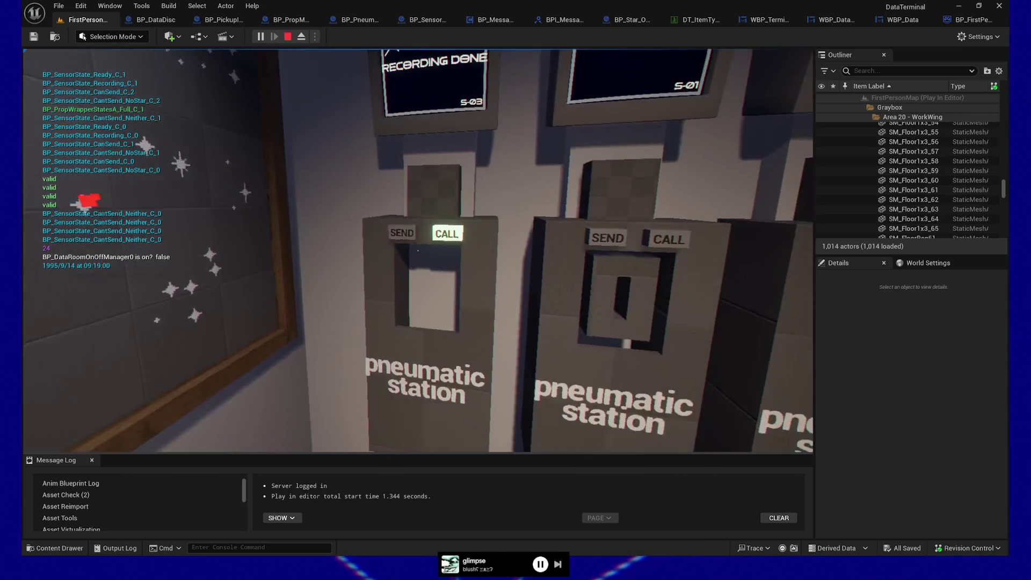
{"action": "left_click", "coordinate": [418, 251]}
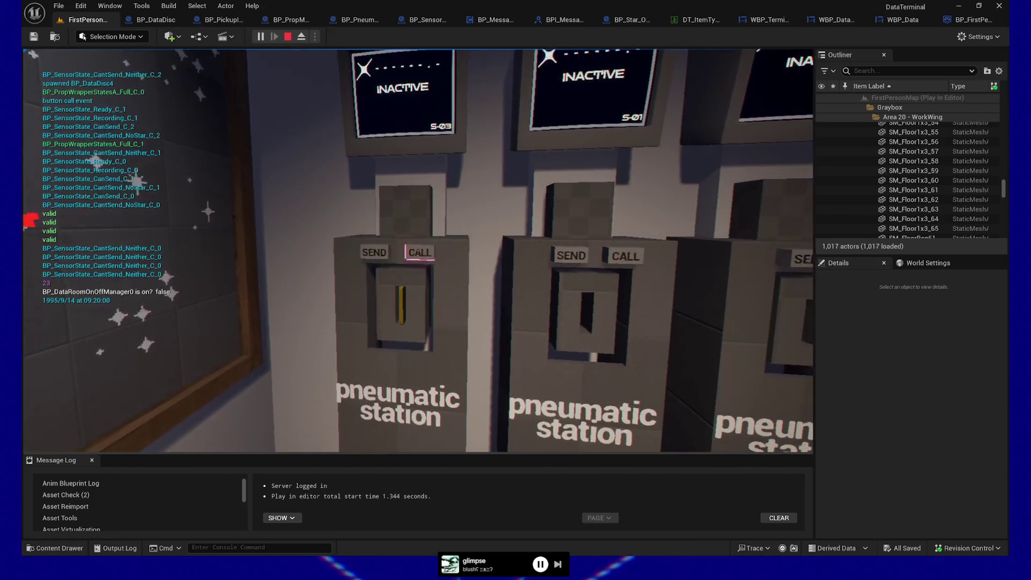
- Swap the tube disc for a blank No Data disc, send it, and send the Raw Data canister off
{"action": "left_click", "coordinate": [418, 250]}
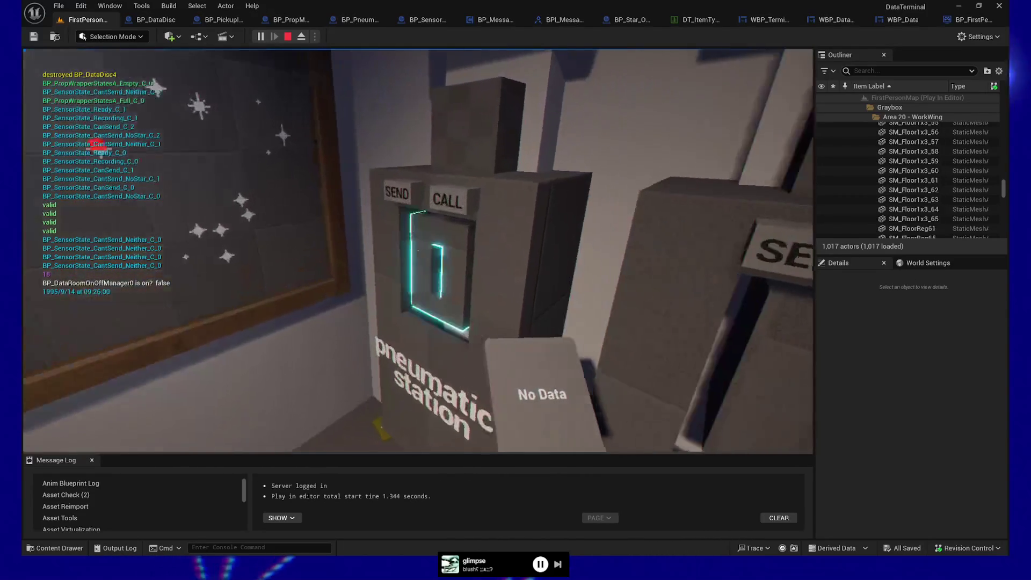
{"action": "left_click", "coordinate": [418, 251]}
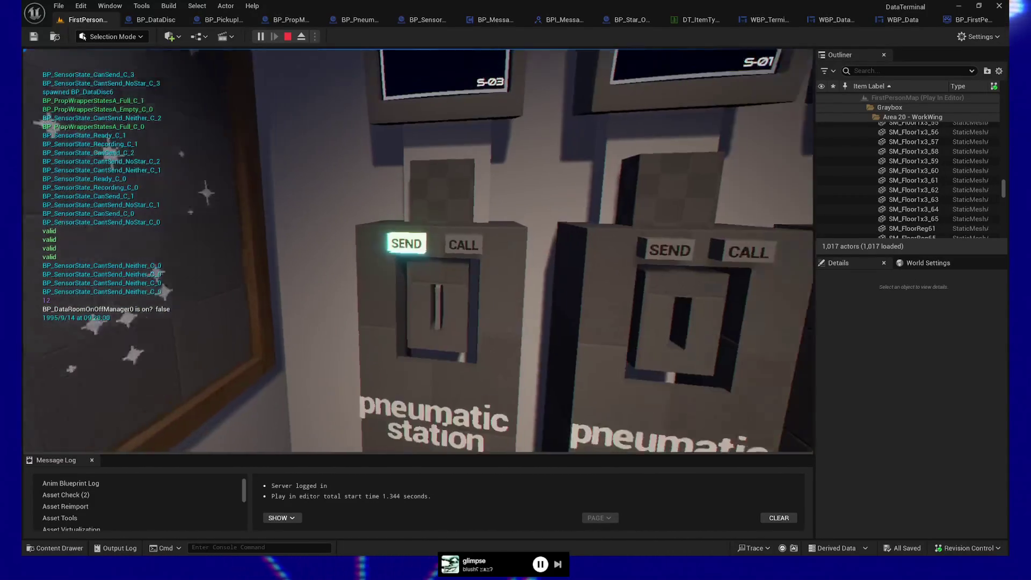
{"action": "left_click", "coordinate": [417, 250]}
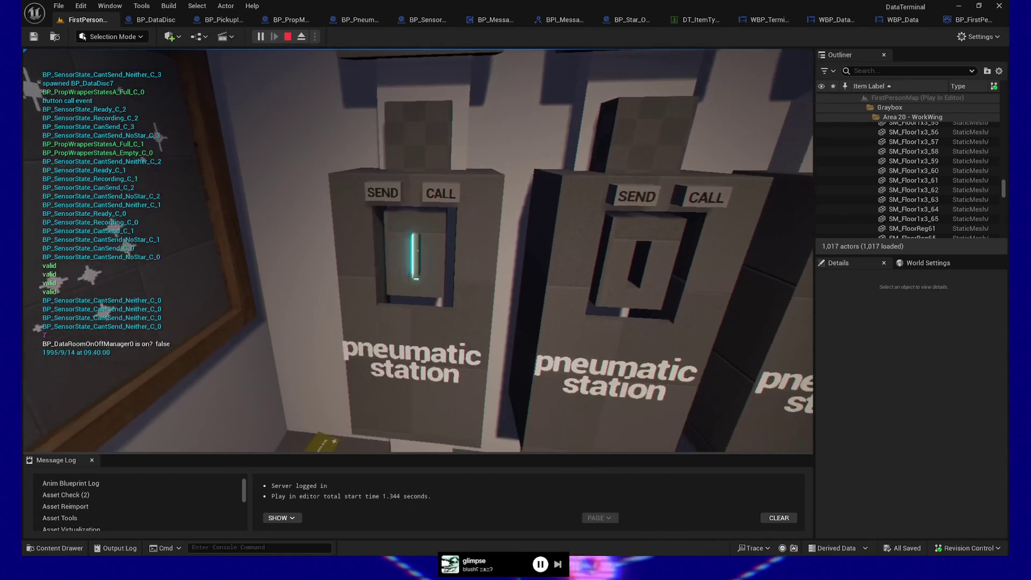
{"action": "left_click", "coordinate": [419, 251]}
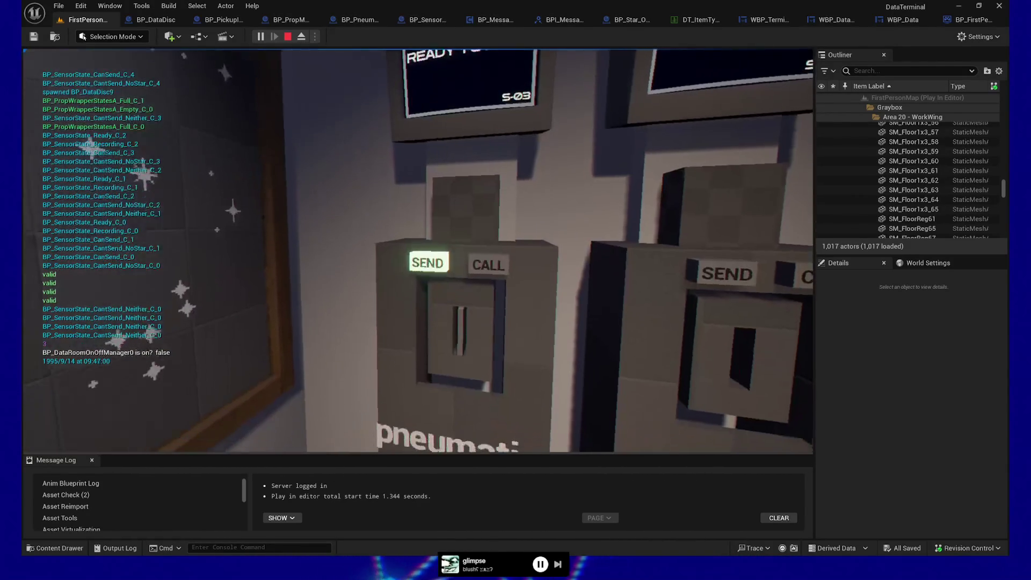
{"action": "left_click", "coordinate": [429, 262]}
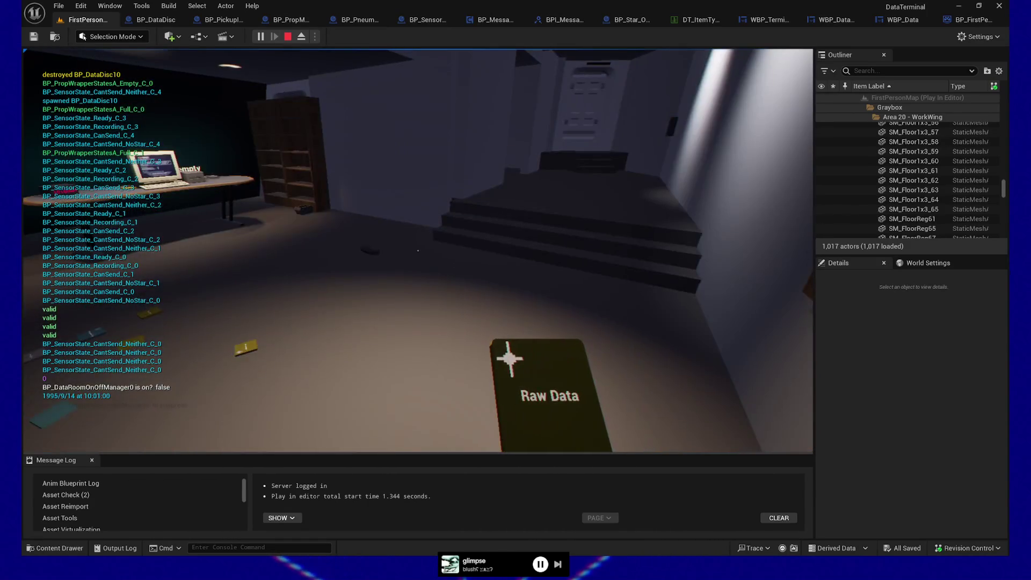
- Drop the Raw Data disc, load another blank disc into S-03, and call it back
{"action": "left_click", "coordinate": [418, 250]}
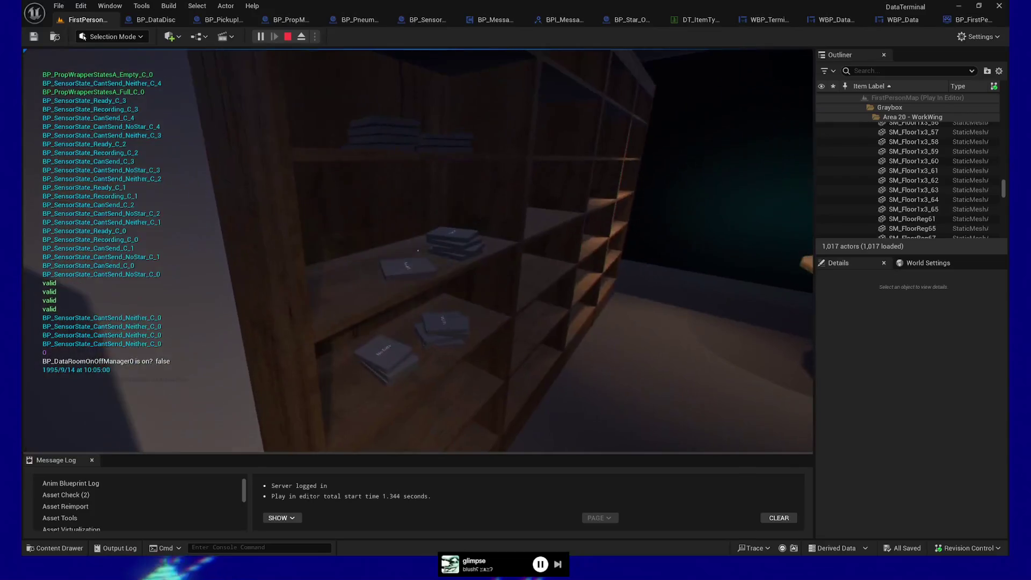
{"action": "left_click", "coordinate": [417, 251]}
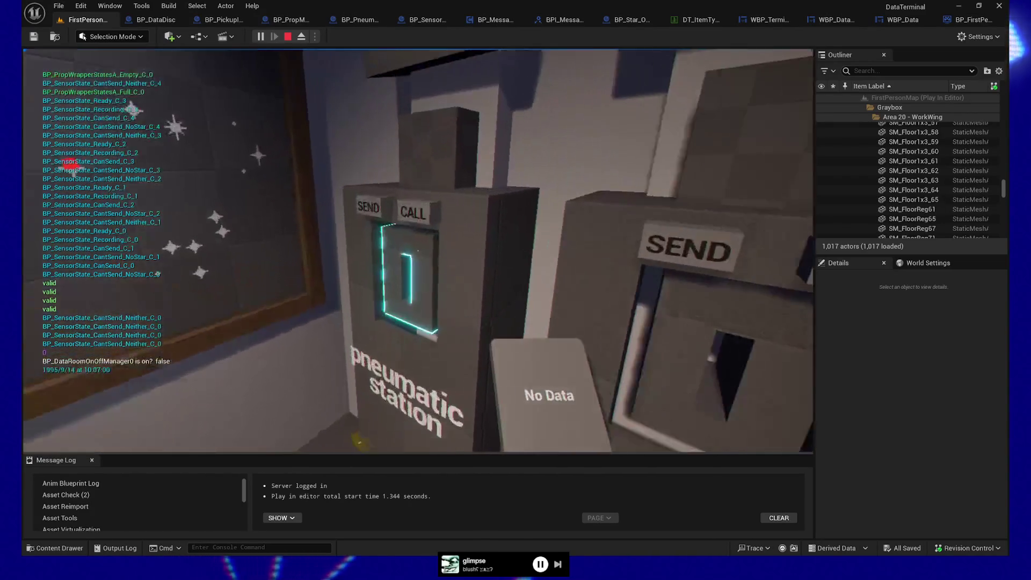
{"action": "left_click", "coordinate": [418, 251]}
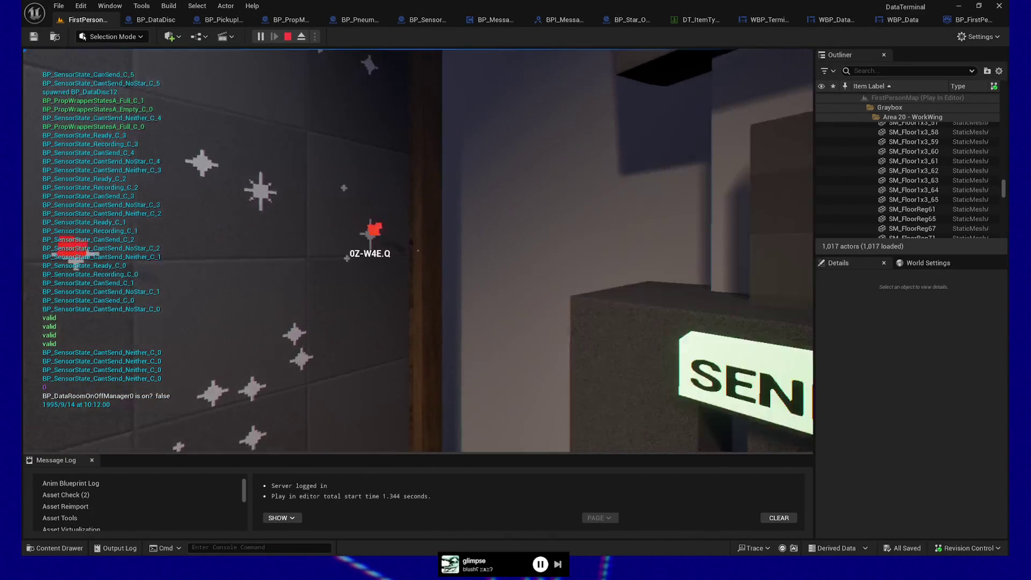
{"action": "key", "text": "s"}
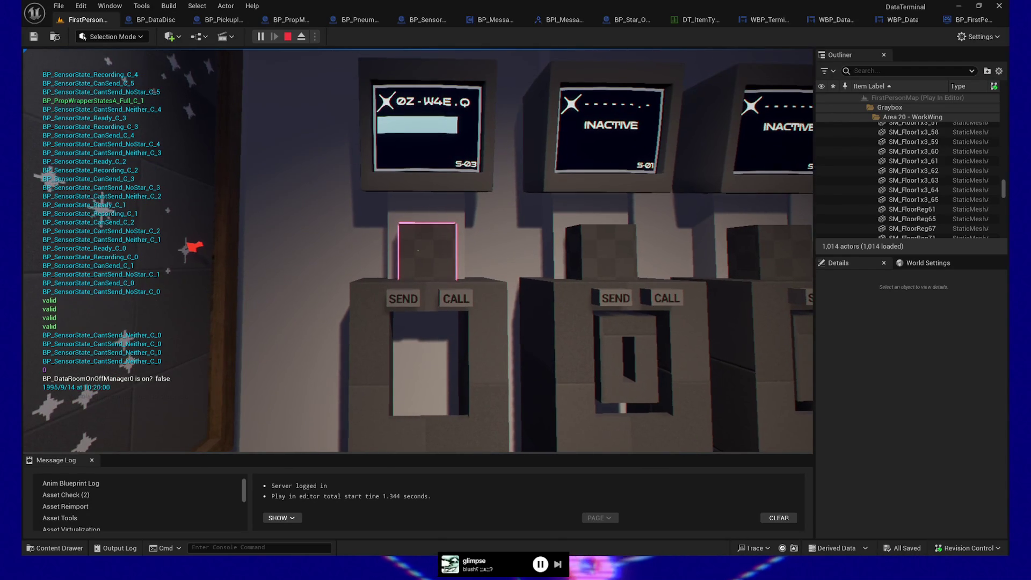
{"action": "left_click", "coordinate": [418, 250]}
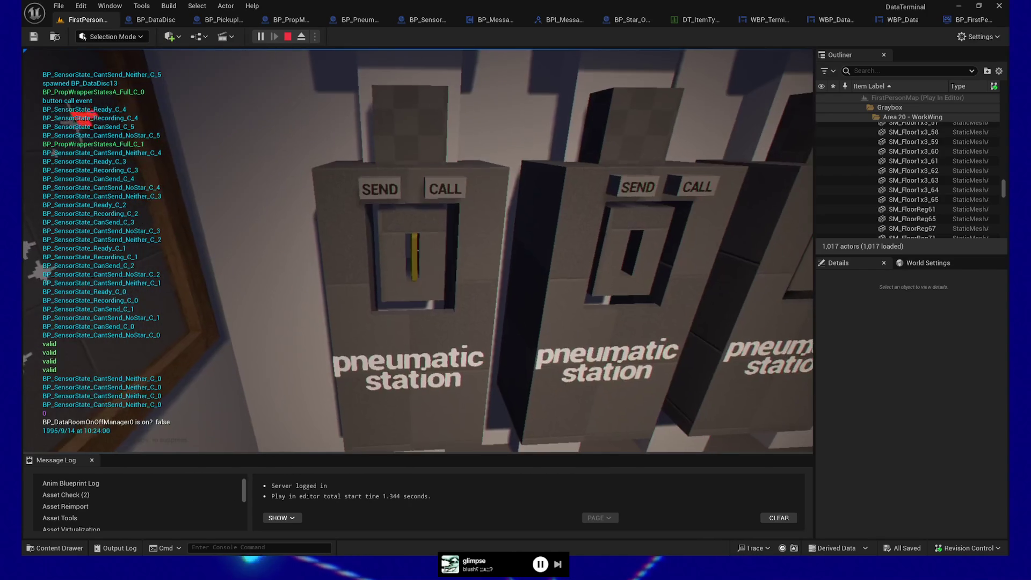
- Take the returned Raw Data disc from station S-03 and pause the game
{"action": "left_click", "coordinate": [418, 250]}
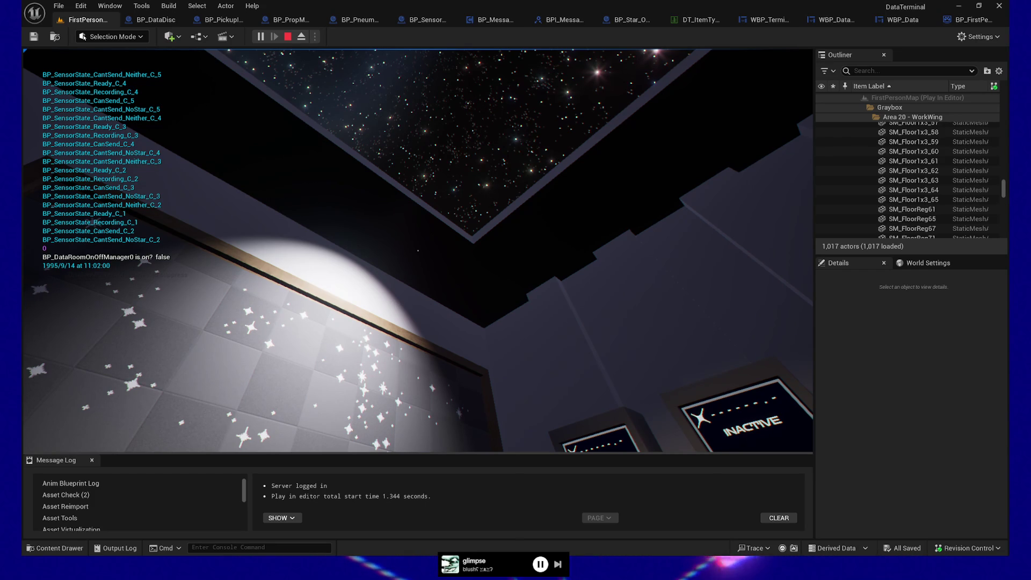
{"action": "mouse_move", "coordinate": [418, 250]}
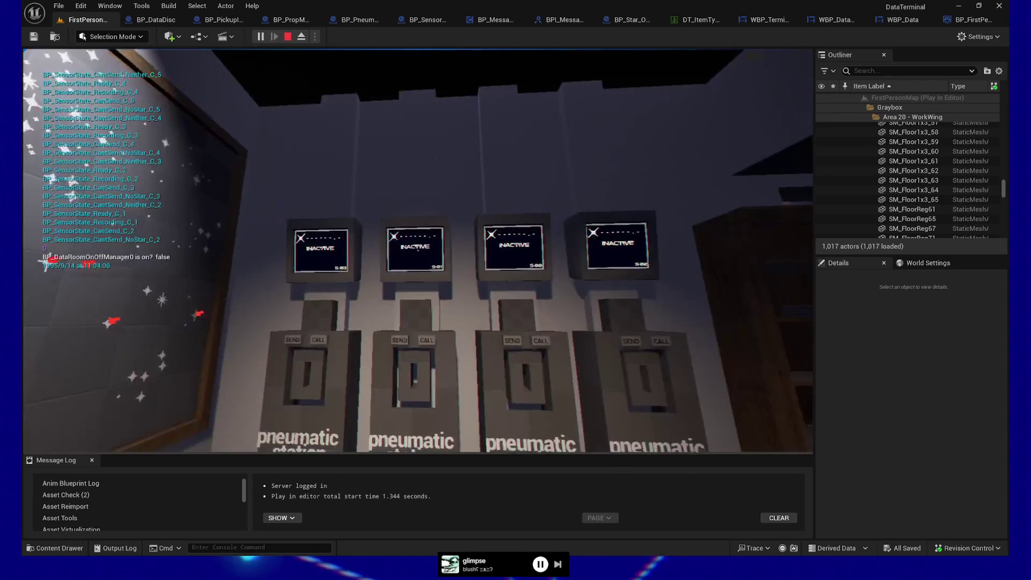
{"action": "key", "text": "Escape"}
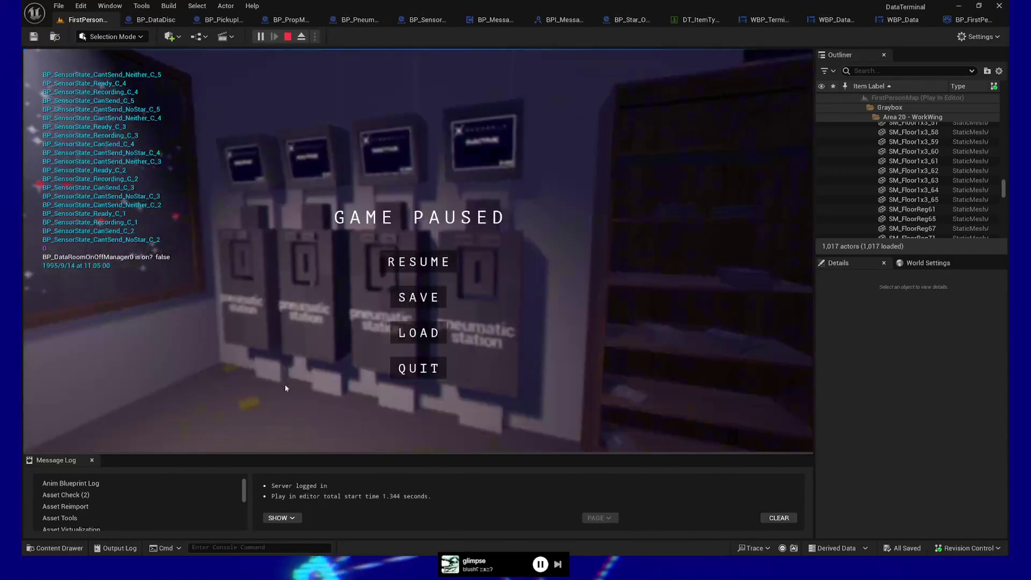
- Save and load the game from the pause menu, quit to the editor, and select floor tile SM_Floor1x3_64
{"action": "left_click", "coordinate": [428, 298]}
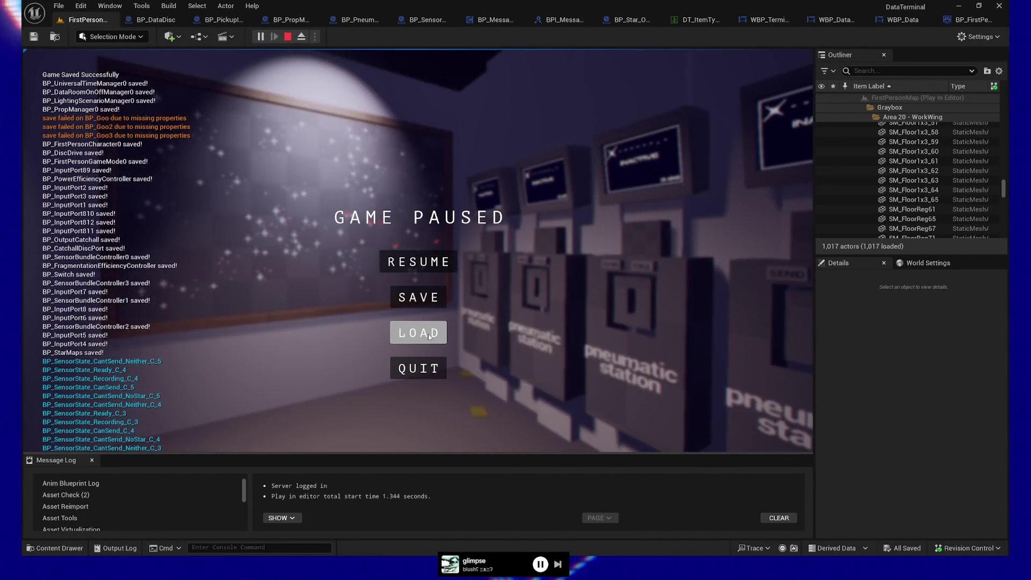
{"action": "left_click", "coordinate": [429, 334]}
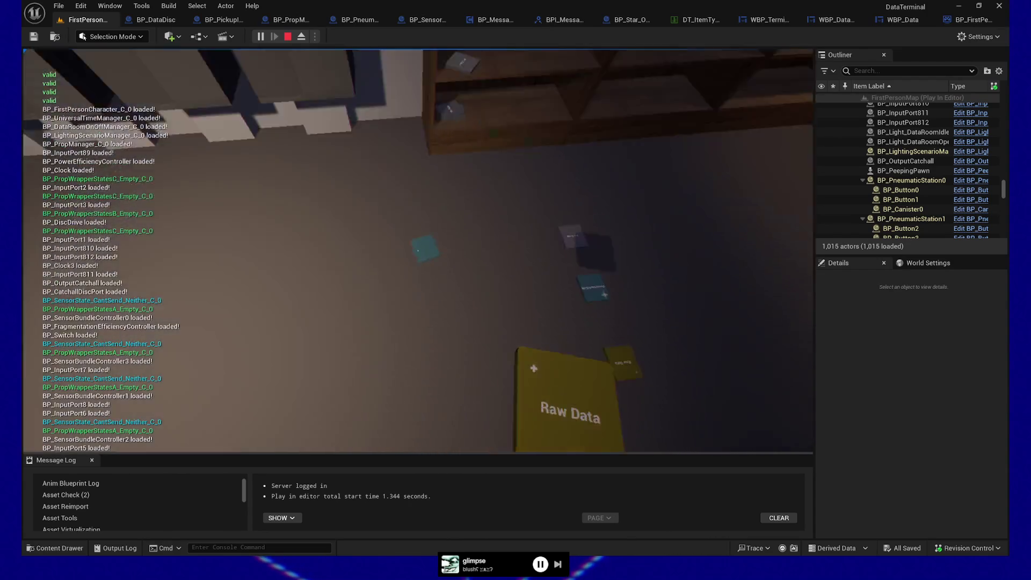
{"action": "key", "text": "Escape"}
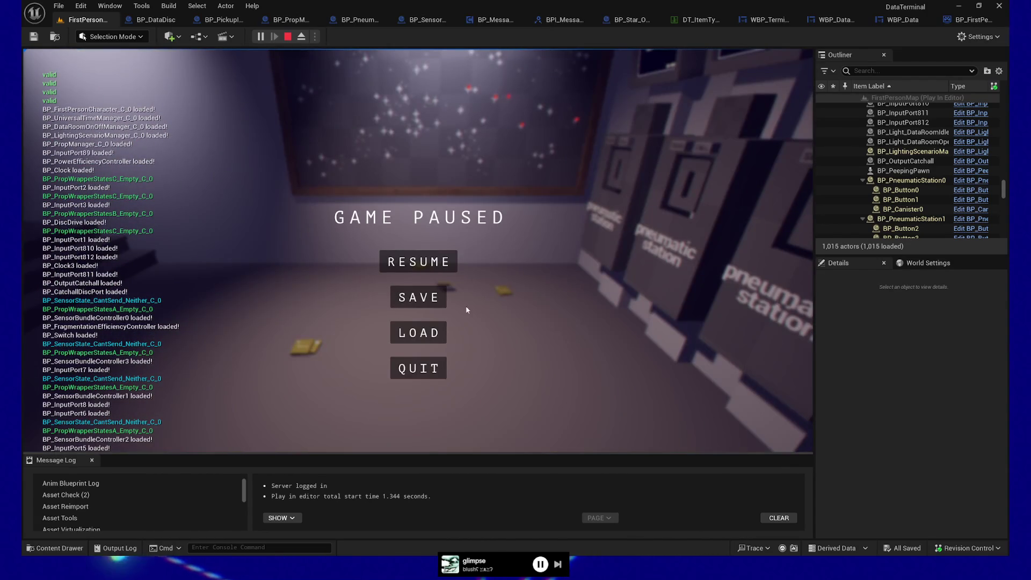
{"action": "left_click", "coordinate": [418, 380]}
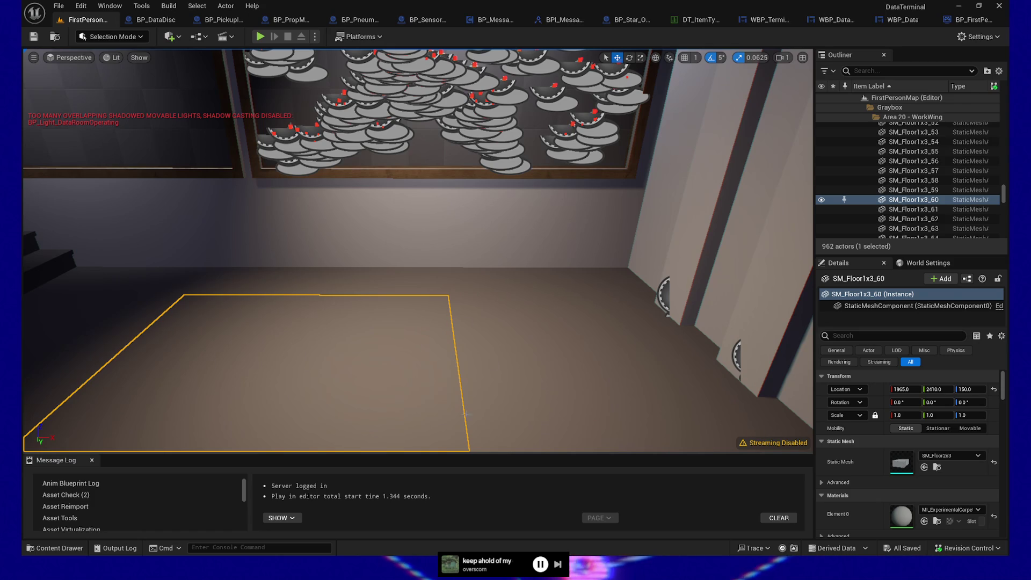
{"action": "left_click", "coordinate": [501, 339]}
- Toggle Game View to hide editor icons and move the view to the spotlit star-field painting wall
{"action": "key", "text": "g"}
{"action": "mouse_move", "coordinate": [503, 332]}
{"action": "left_mouse_down"}
{"action": "mouse_move", "coordinate": [419, 317]}
{"action": "mouse_move", "coordinate": [485, 324]}
{"action": "left_mouse_up"}
{"action": "key", "text": "g"}
{"action": "key", "text": "g"}
{"action": "key", "text": "g"}
{"action": "key", "text": "g"}
{"action": "key", "text": "g"}
{"action": "key", "text": "g"}
{"action": "mouse_move", "coordinate": [485, 324]}
{"action": "left_mouse_down"}
{"action": "mouse_move", "coordinate": [452, 301]}
{"action": "mouse_move", "coordinate": [524, 363]}
{"action": "left_mouse_up"}
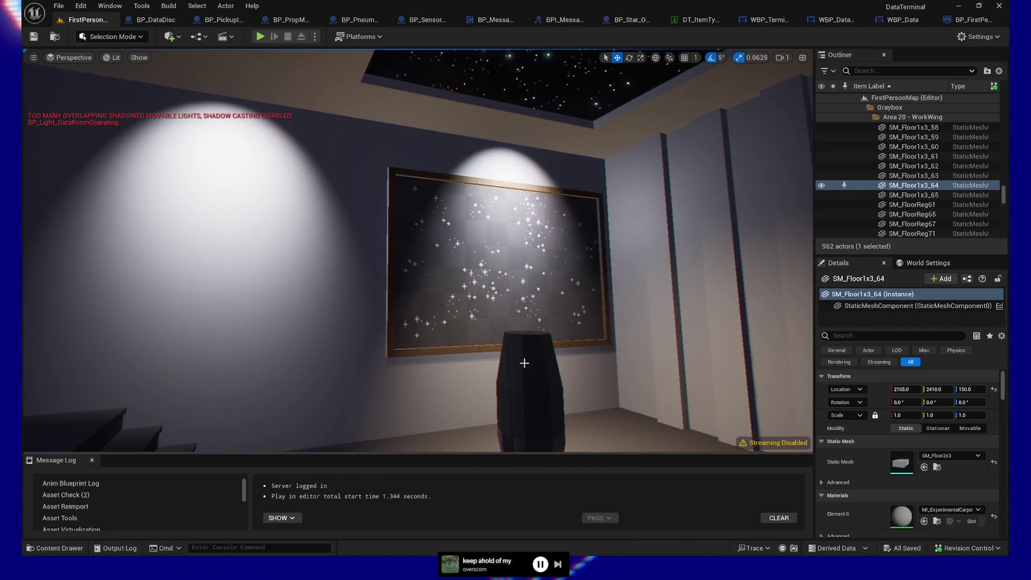
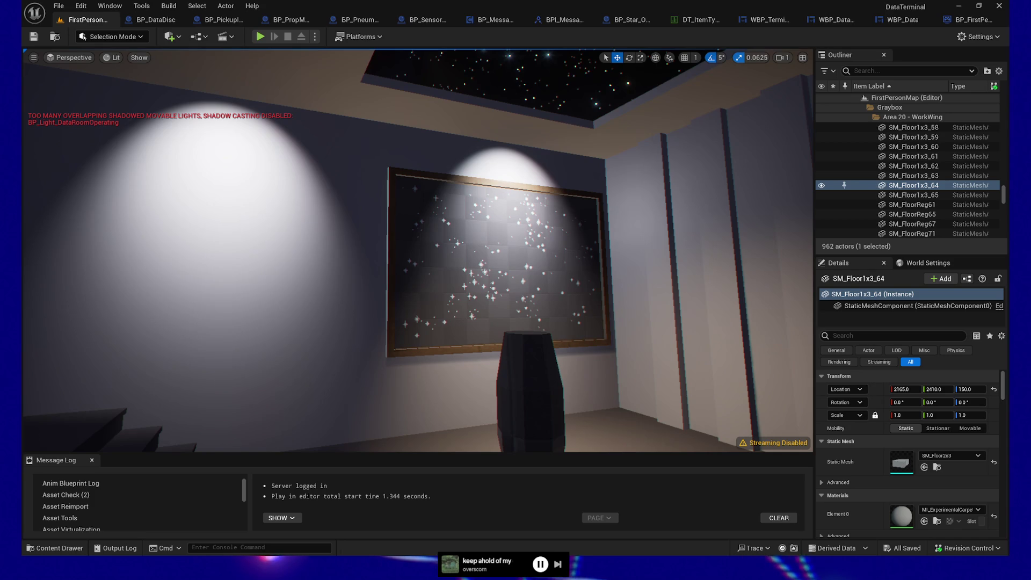
- Fly the camera to face the starfield painting head-on, then leave Game View so editor icons show
{"action": "mouse_move", "coordinate": [418, 250]}
{"action": "left_mouse_down"}
{"action": "mouse_move", "coordinate": [325, 250]}
{"action": "mouse_move", "coordinate": [355, 250]}
{"action": "left_mouse_up"}
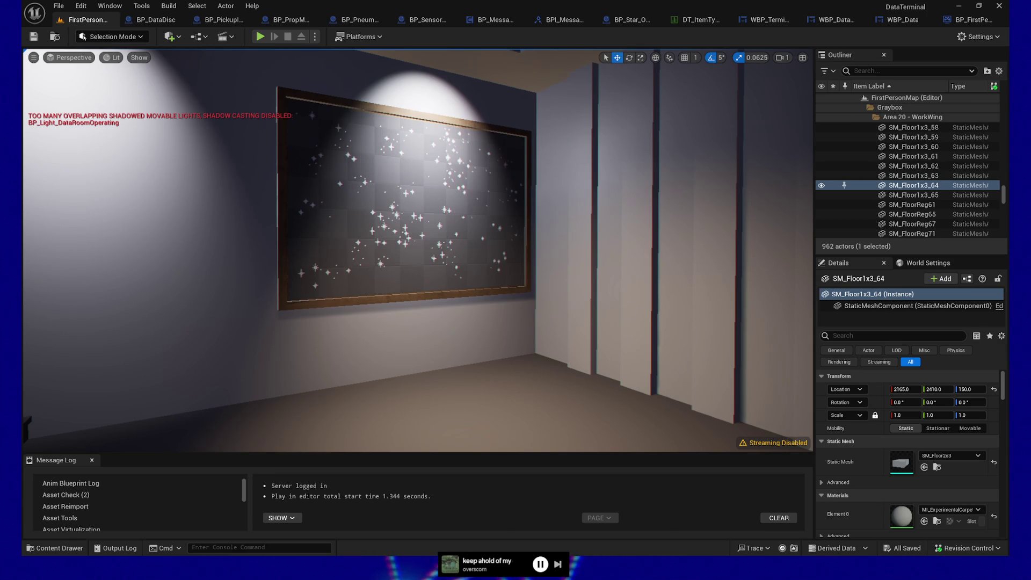
{"action": "key", "text": "s"}
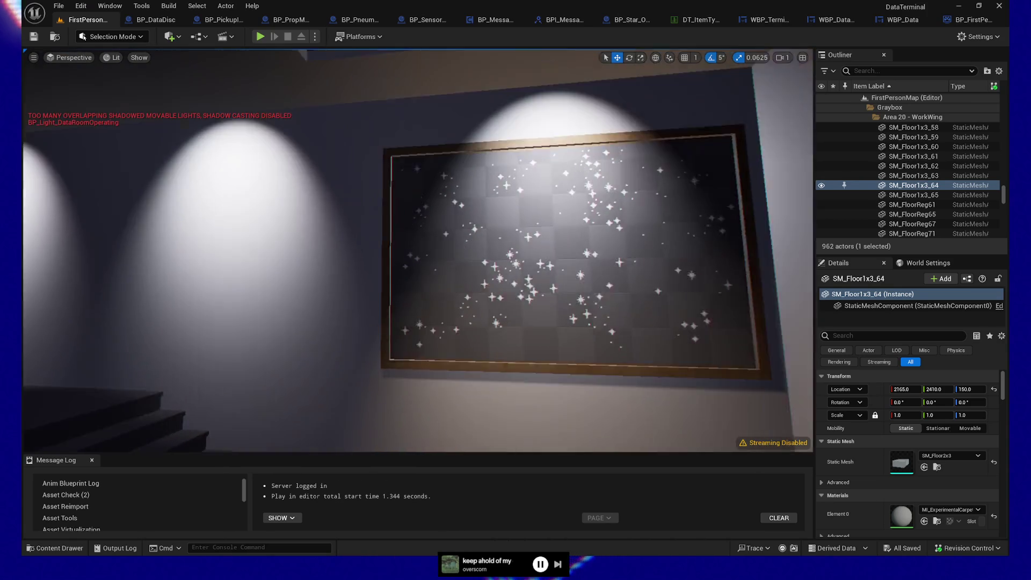
{"action": "key", "text": "a"}
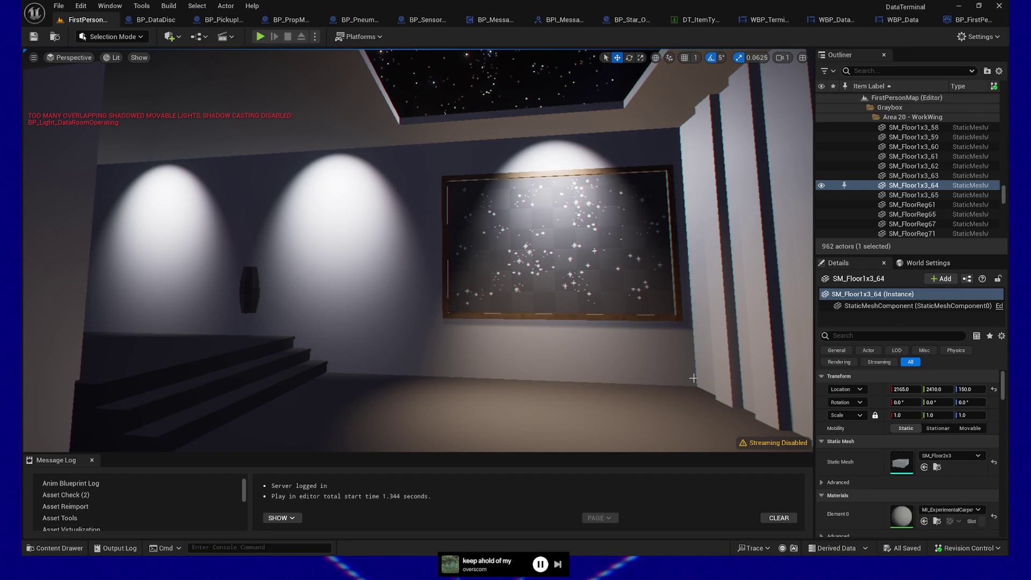
{"action": "left_click_drag", "start_coordinate": [423, 335], "coordinate": [458, 357]}
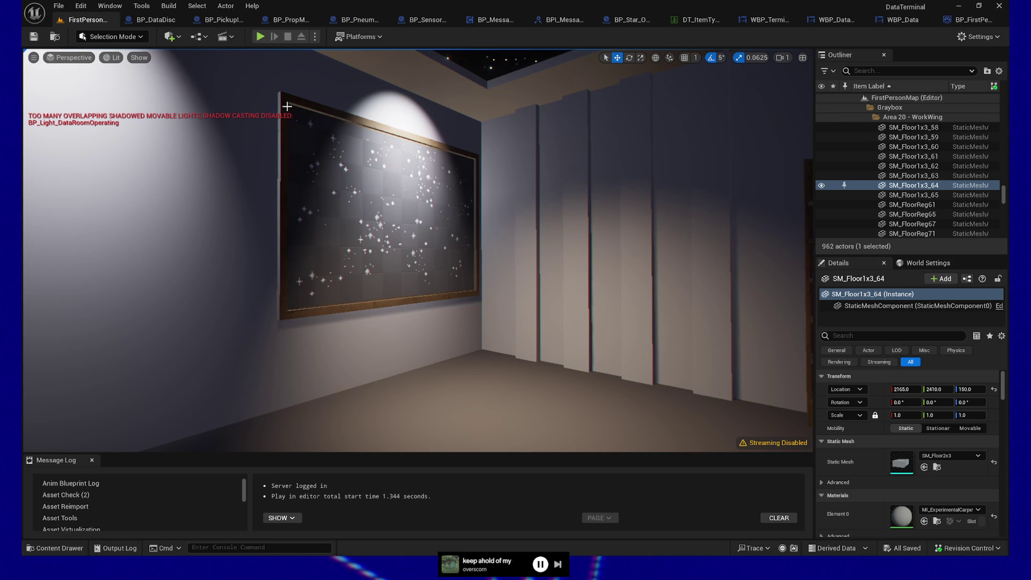
{"action": "mouse_move", "coordinate": [274, 329]}
{"action": "left_mouse_down"}
{"action": "mouse_move", "coordinate": [215, 285]}
{"action": "mouse_move", "coordinate": [269, 300]}
{"action": "mouse_move", "coordinate": [475, 286]}
{"action": "left_mouse_up"}
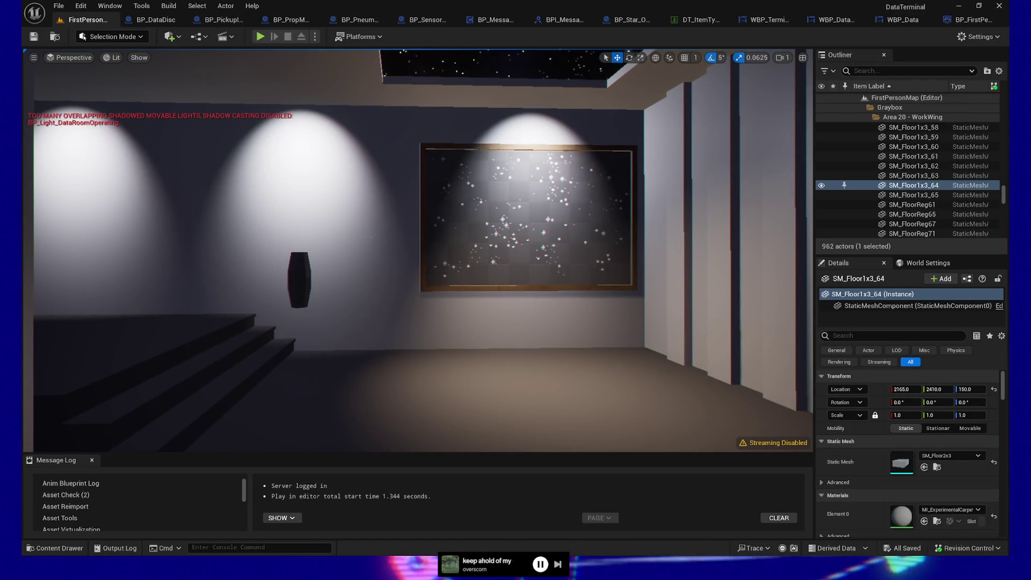
{"action": "key", "text": "g"}
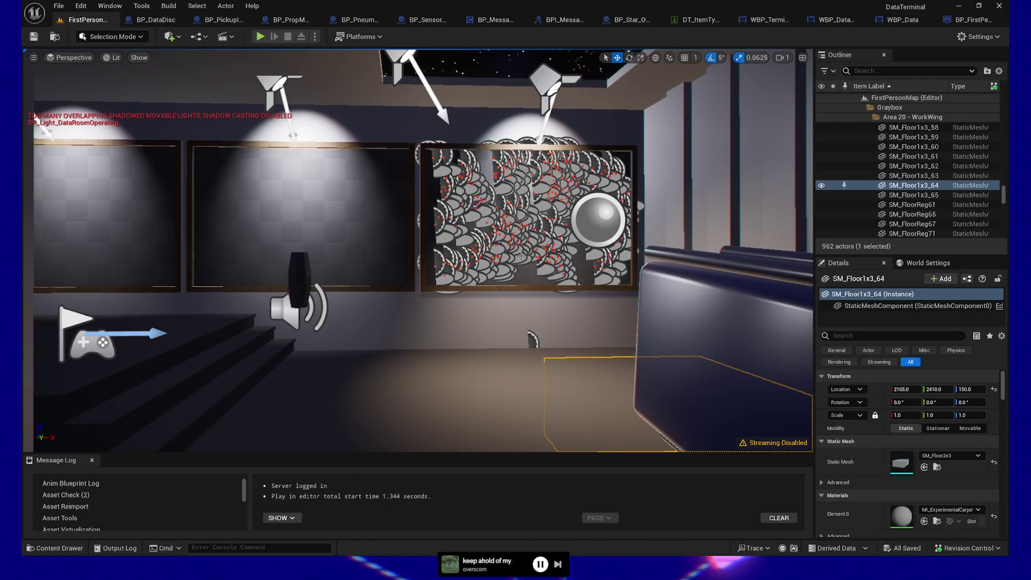
- Return to Game View, fly toward the bookshelves and computer desk, then bring up BP_FirstPersonGameMode
{"action": "key", "text": "g"}
{"action": "mouse_move", "coordinate": [461, 288]}
{"action": "left_mouse_down"}
{"action": "mouse_move", "coordinate": [671, 290]}
{"action": "mouse_move", "coordinate": [424, 284]}
{"action": "mouse_move", "coordinate": [448, 302]}
{"action": "left_mouse_up"}
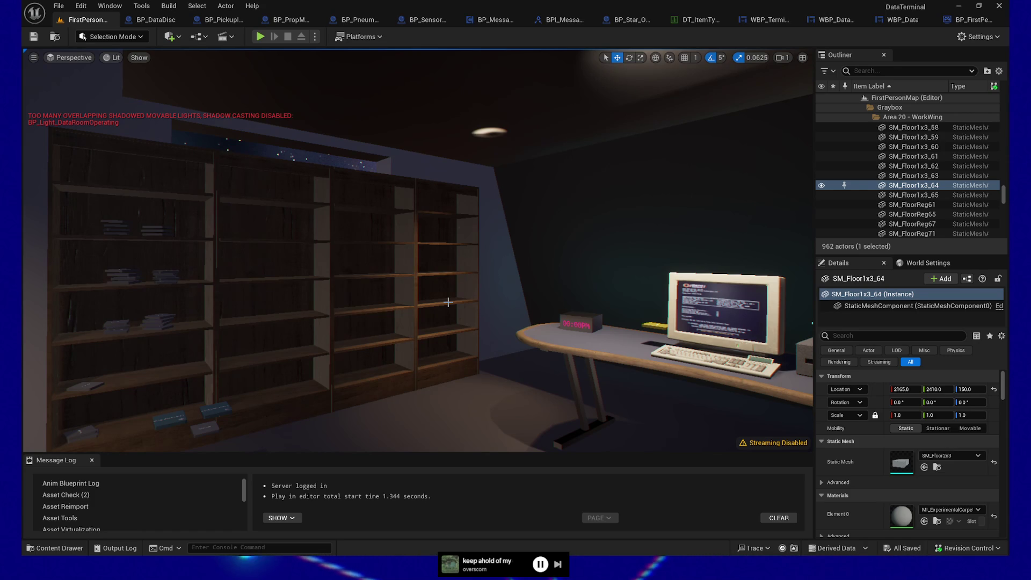
{"action": "mouse_move", "coordinate": [572, 248]}
{"action": "left_mouse_down"}
{"action": "mouse_move", "coordinate": [548, 215]}
{"action": "mouse_move", "coordinate": [548, 237]}
{"action": "mouse_move", "coordinate": [548, 206]}
{"action": "mouse_move", "coordinate": [505, 210]}
{"action": "mouse_move", "coordinate": [521, 210]}
{"action": "left_mouse_up"}
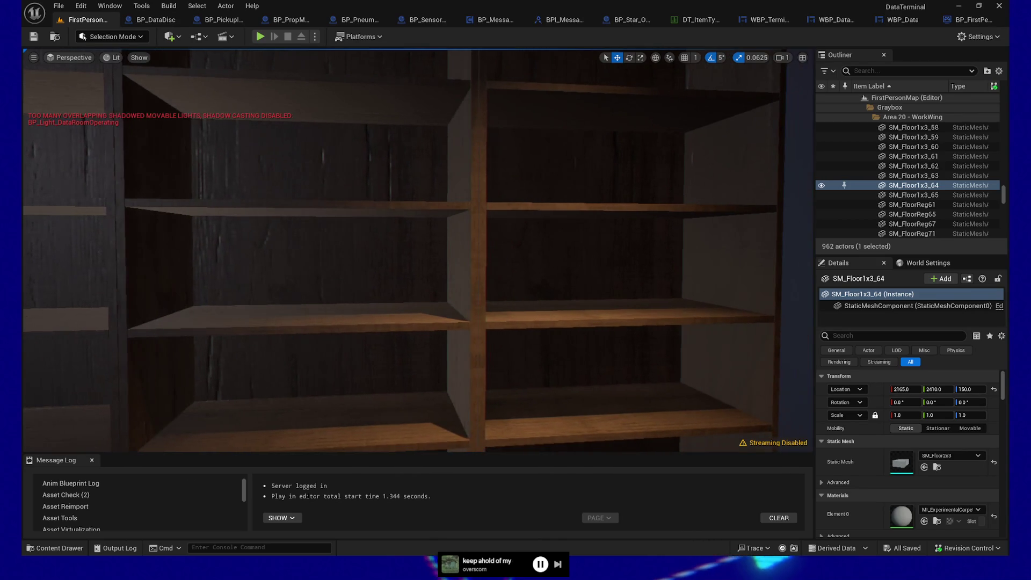
{"action": "mouse_move", "coordinate": [475, 302]}
{"action": "left_mouse_down"}
{"action": "mouse_move", "coordinate": [413, 303]}
{"action": "mouse_move", "coordinate": [410, 287]}
{"action": "left_mouse_up"}
{"action": "left_click", "coordinate": [974, 20]}
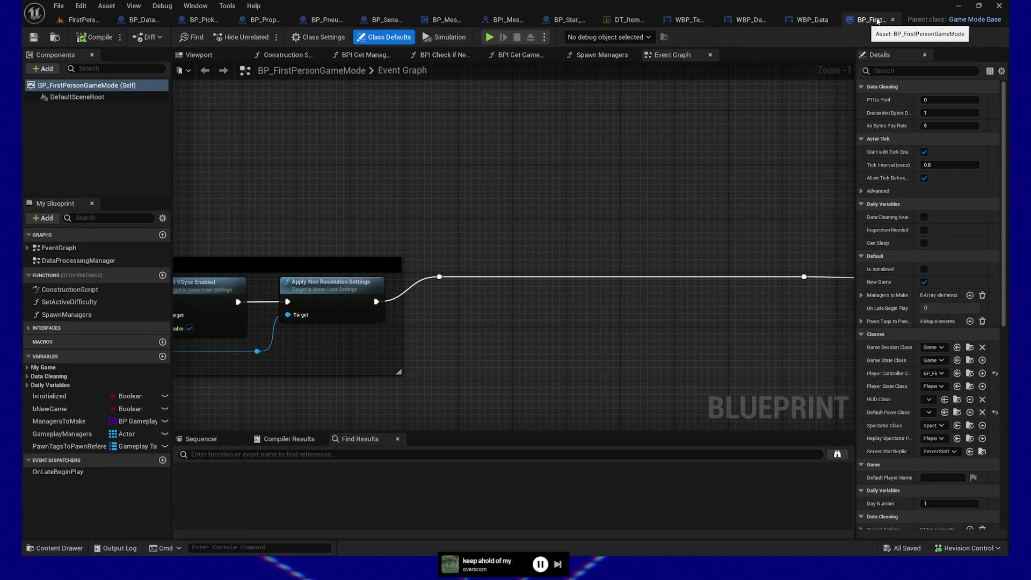
- Close BP_FirstPersonGameMode and switch WBP_Data from its layout to the Event Graph
{"action": "left_click", "coordinate": [894, 20]}
{"action": "left_click_drag", "start_coordinate": [521, 237], "coordinate": [365, 234]}
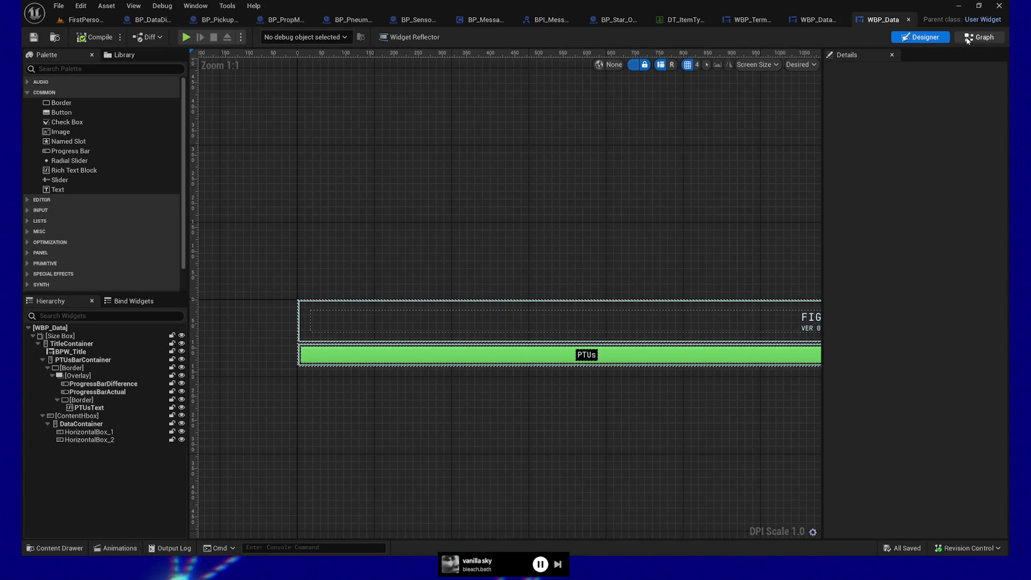
{"action": "left_click", "coordinate": [967, 38]}
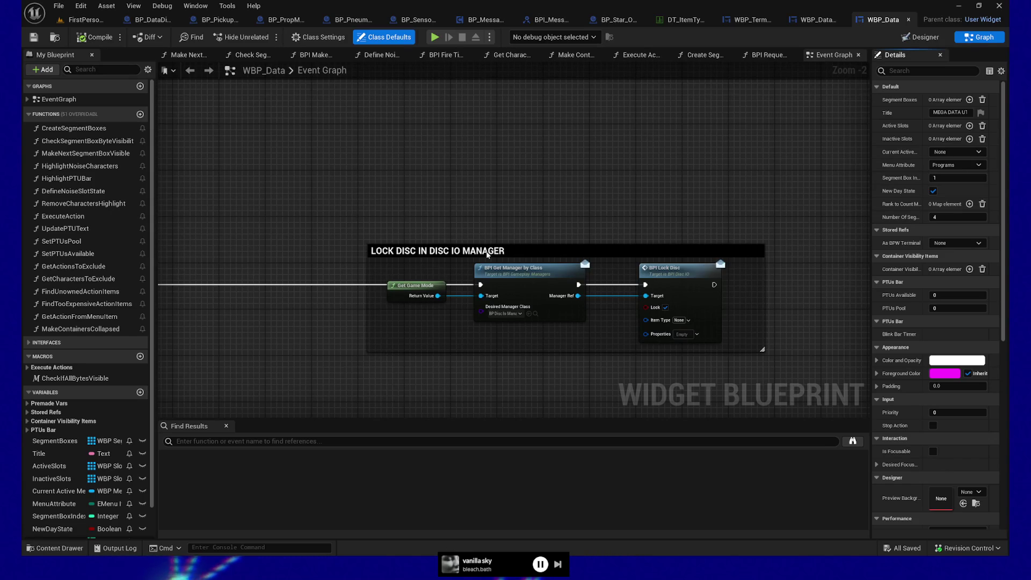
- Survey WBP_Data's Event Graph to the difficulty inputs and open the Create Segment Boxes function
{"action": "mouse_move", "coordinate": [500, 405]}
{"action": "left_mouse_down"}
{"action": "mouse_move", "coordinate": [495, 363]}
{"action": "mouse_move", "coordinate": [571, 368]}
{"action": "left_mouse_up"}
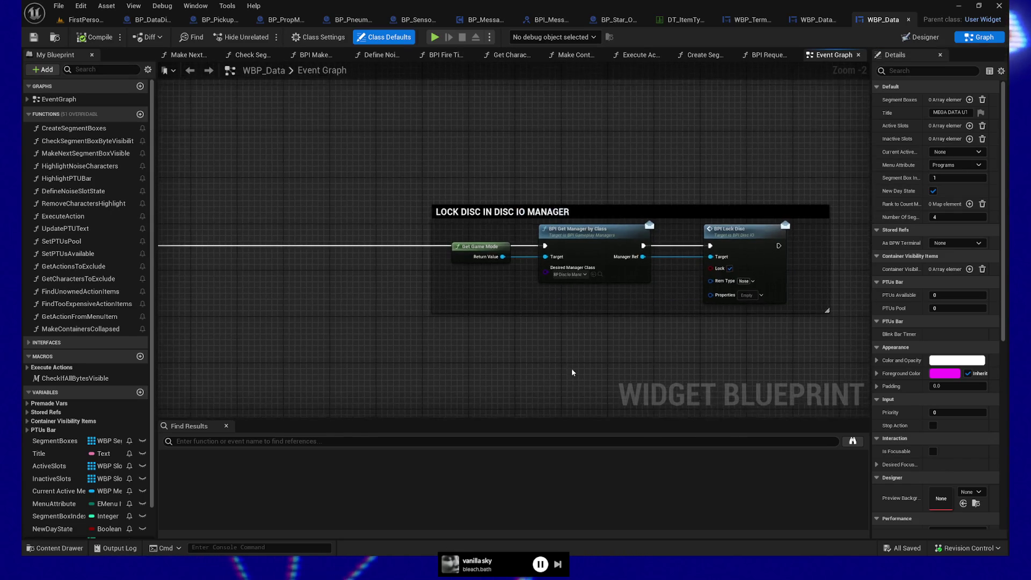
{"action": "scroll", "coordinate": [571, 369], "scroll_direction": "down", "scroll_amount": 5}
{"action": "left_click_drag", "start_coordinate": [468, 325], "coordinate": [486, 176]}
{"action": "scroll", "coordinate": [436, 272], "scroll_direction": "up", "scroll_amount": 4}
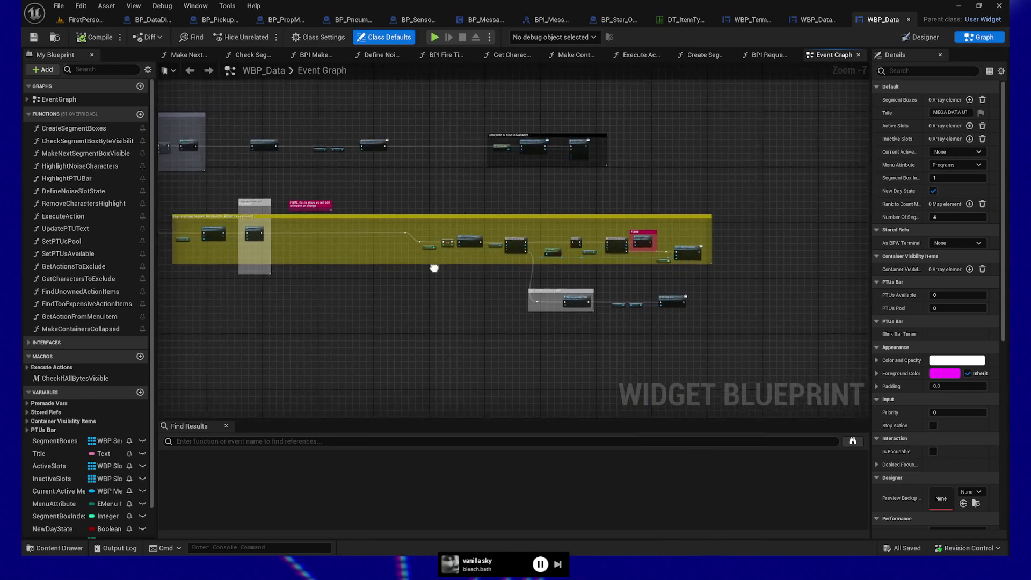
{"action": "mouse_move", "coordinate": [436, 271]}
{"action": "left_mouse_down"}
{"action": "mouse_move", "coordinate": [427, 278]}
{"action": "mouse_move", "coordinate": [627, 290]}
{"action": "mouse_move", "coordinate": [621, 329]}
{"action": "mouse_move", "coordinate": [569, 341]}
{"action": "left_mouse_up"}
{"action": "scroll", "coordinate": [435, 282], "scroll_direction": "down", "scroll_amount": 2}
{"action": "scroll", "coordinate": [473, 285], "scroll_direction": "up", "scroll_amount": 6}
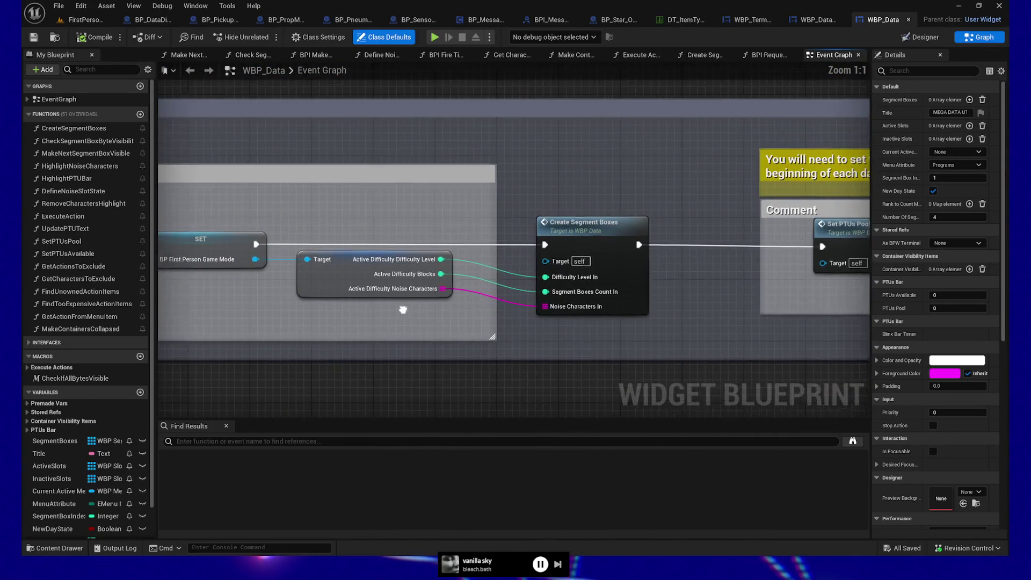
{"action": "left_click_drag", "start_coordinate": [379, 319], "coordinate": [464, 320]}
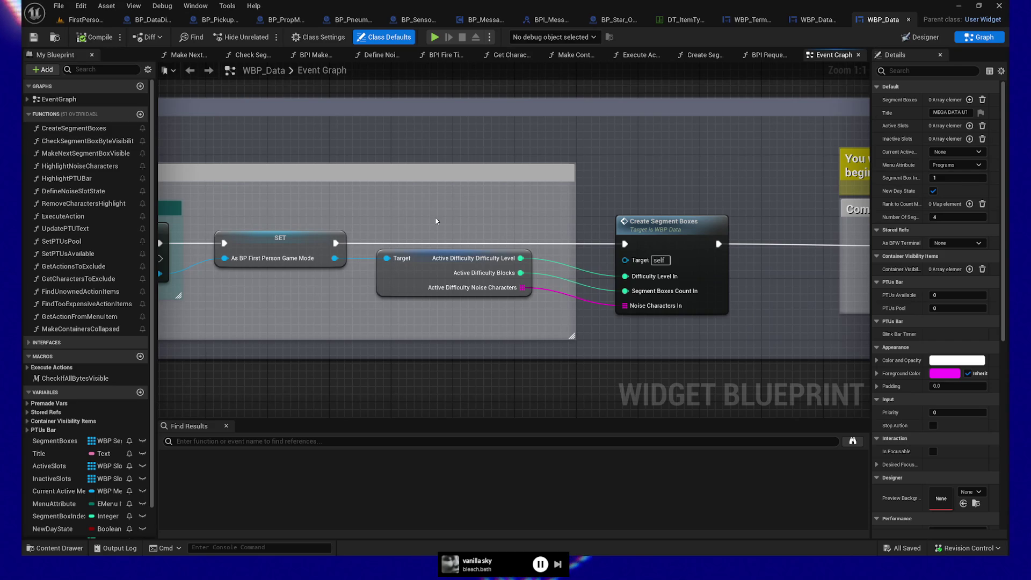
{"action": "mouse_move", "coordinate": [503, 319]}
{"action": "left_mouse_down"}
{"action": "mouse_move", "coordinate": [544, 297]}
{"action": "mouse_move", "coordinate": [574, 306]}
{"action": "left_mouse_up"}
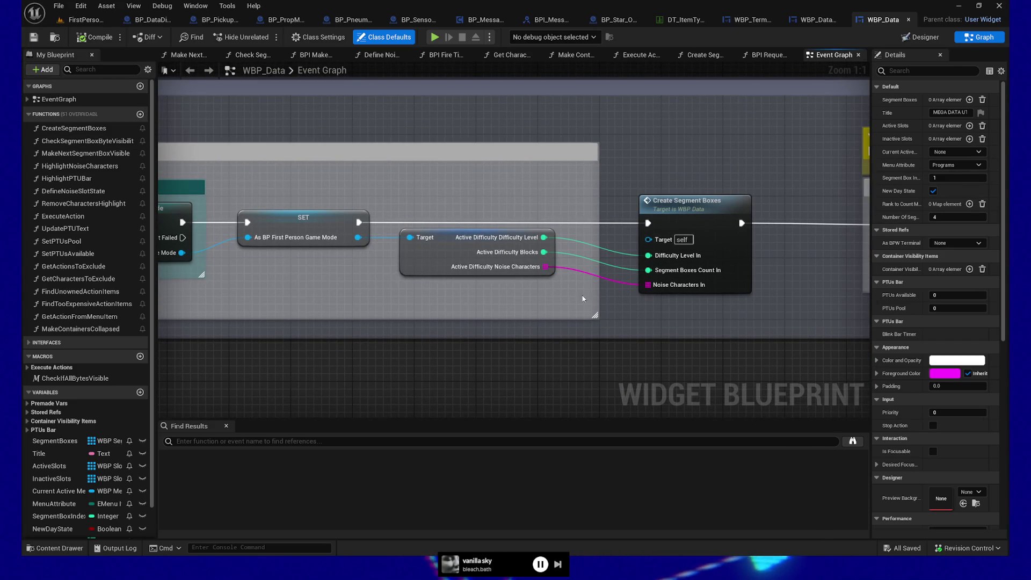
{"action": "double_click", "coordinate": [710, 204]}
- Pan back to the function's entry node and search the blueprint for 'd' difficulty references
{"action": "left_click_drag", "start_coordinate": [240, 256], "coordinate": [495, 264]}
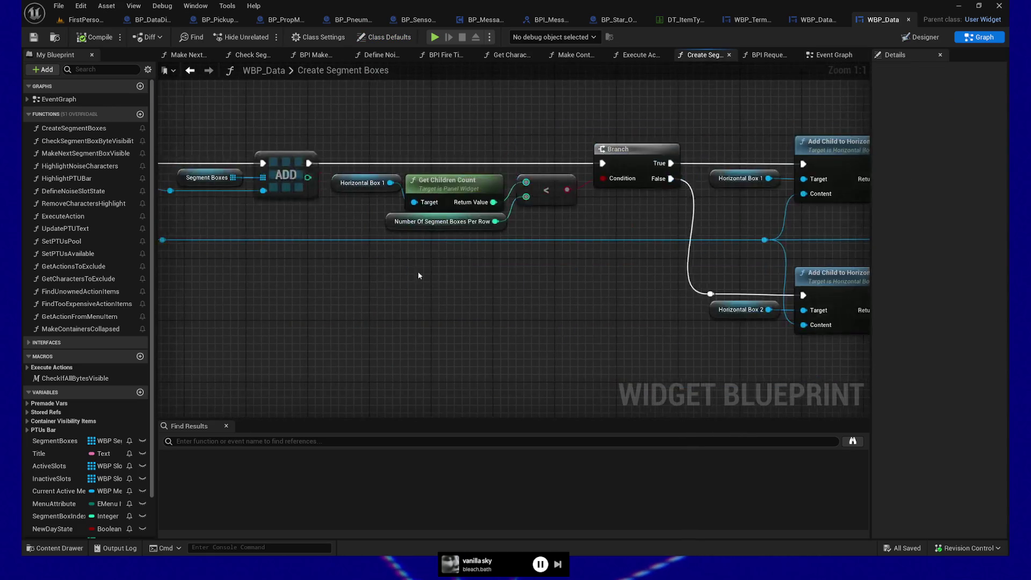
{"action": "left_click_drag", "start_coordinate": [215, 268], "coordinate": [580, 281]}
{"action": "left_click_drag", "start_coordinate": [398, 269], "coordinate": [697, 273]}
{"action": "left_click_drag", "start_coordinate": [337, 274], "coordinate": [474, 278]}
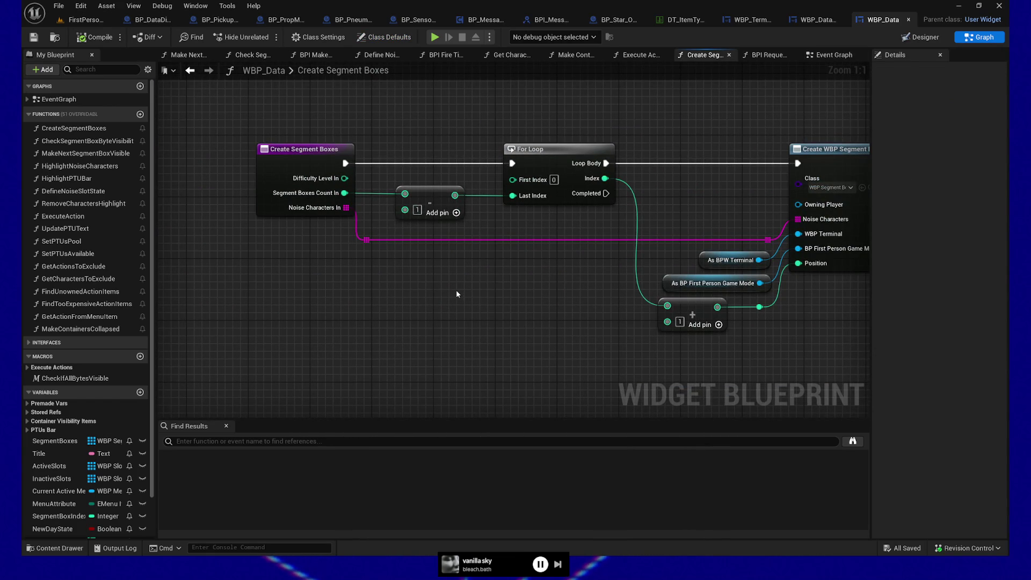
{"action": "key", "text": "ctrl+f"}
{"action": "type", "text": "difficulty"}
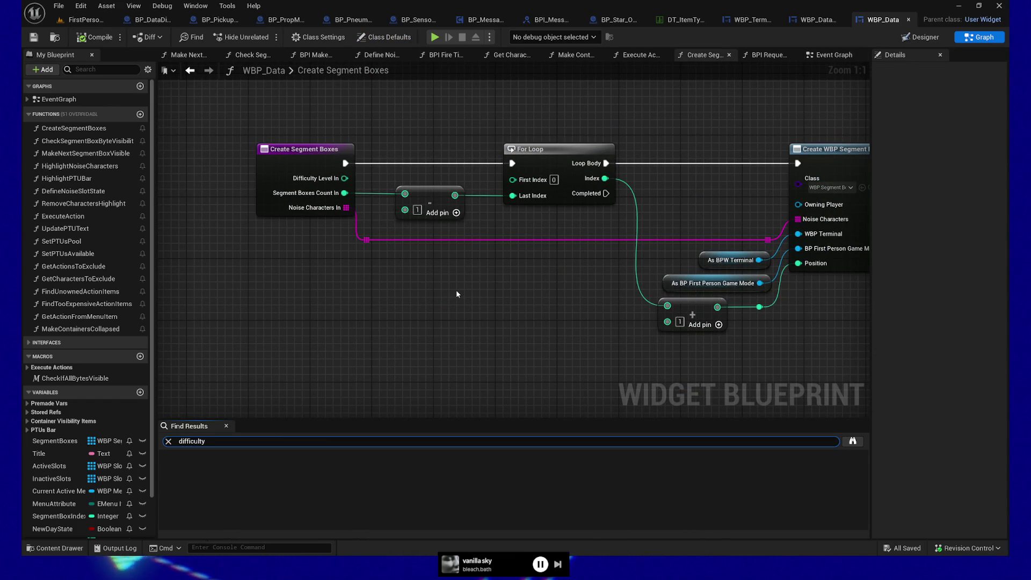
{"action": "key", "text": "Return"}
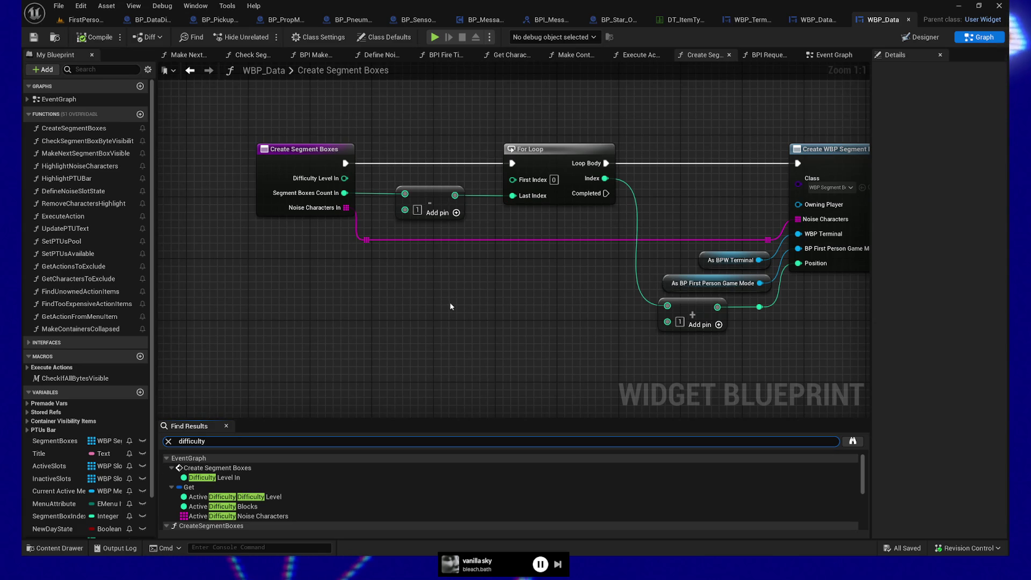
- Step through the results to the Active Difficulty level feeding the Create Segment Boxes call
{"action": "left_click_drag", "start_coordinate": [517, 327], "coordinate": [419, 333]}
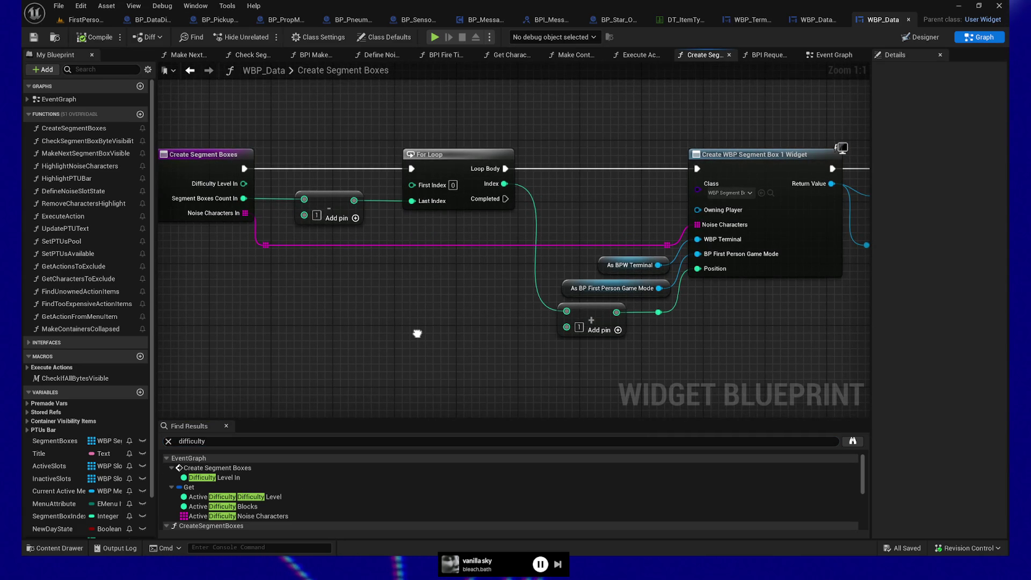
{"action": "left_click", "coordinate": [204, 477]}
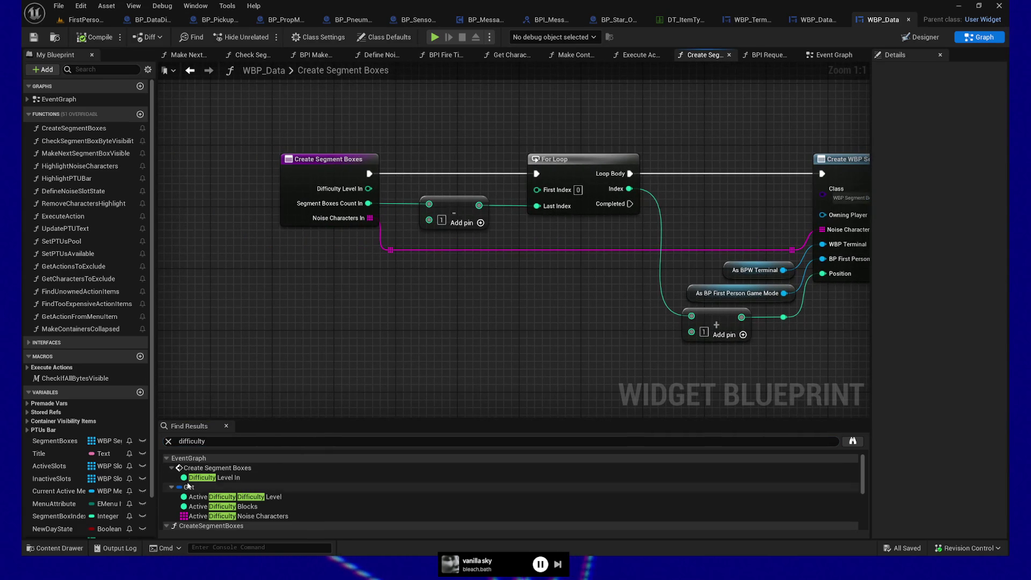
{"action": "left_click", "coordinate": [270, 498]}
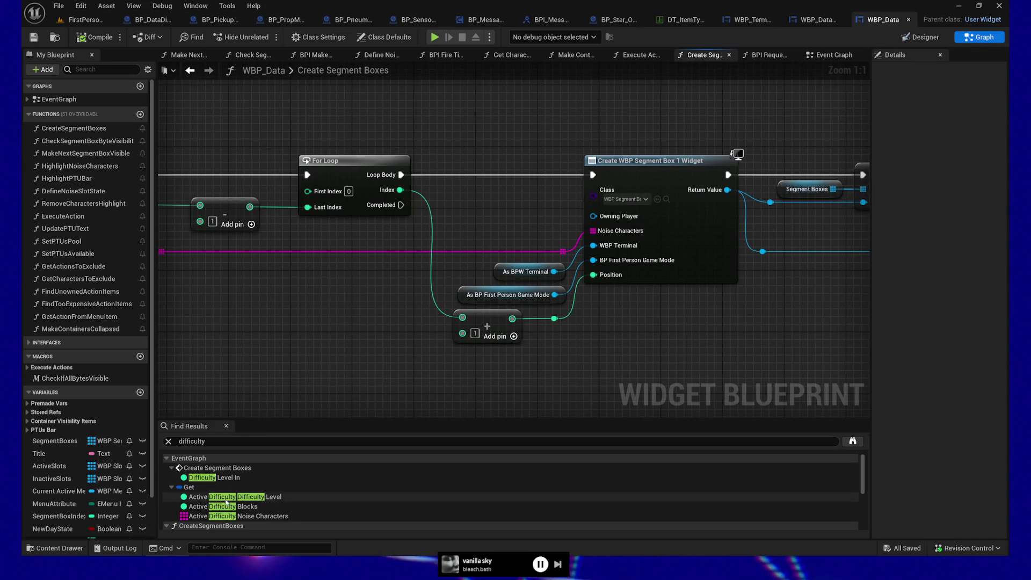
{"action": "left_click", "coordinate": [203, 498]}
{"action": "left_click", "coordinate": [209, 479]}
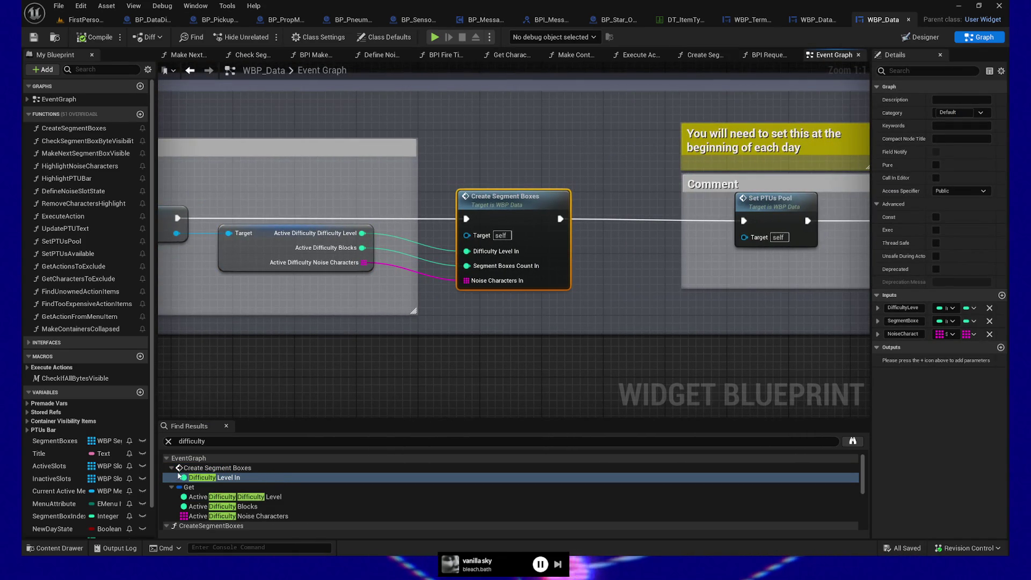
- Collapse the Get and EventGraph result groups and jump to Difficulty Level In under CreateSegmentBoxes
{"action": "left_click", "coordinate": [171, 487]}
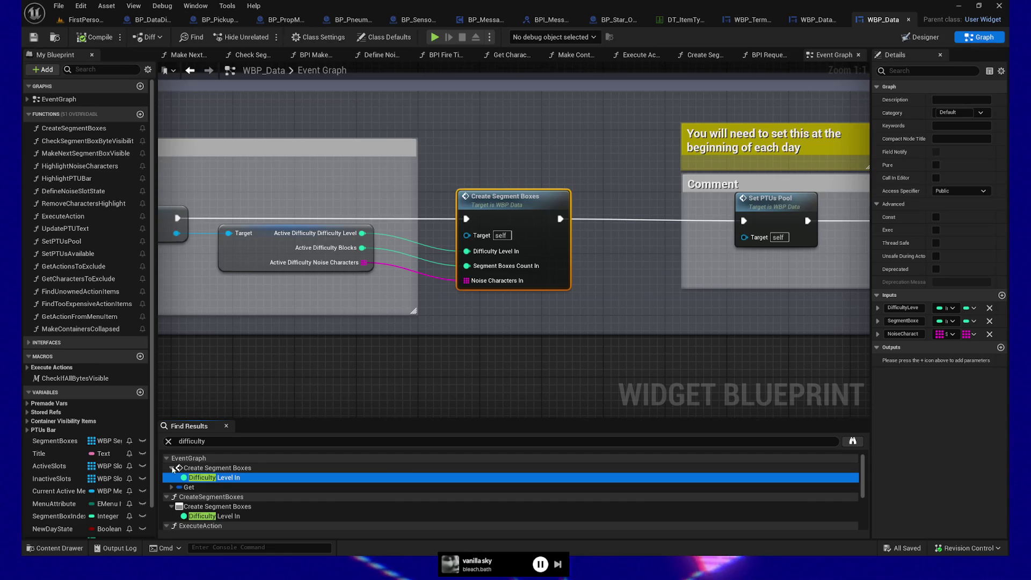
{"action": "left_click", "coordinate": [172, 468]}
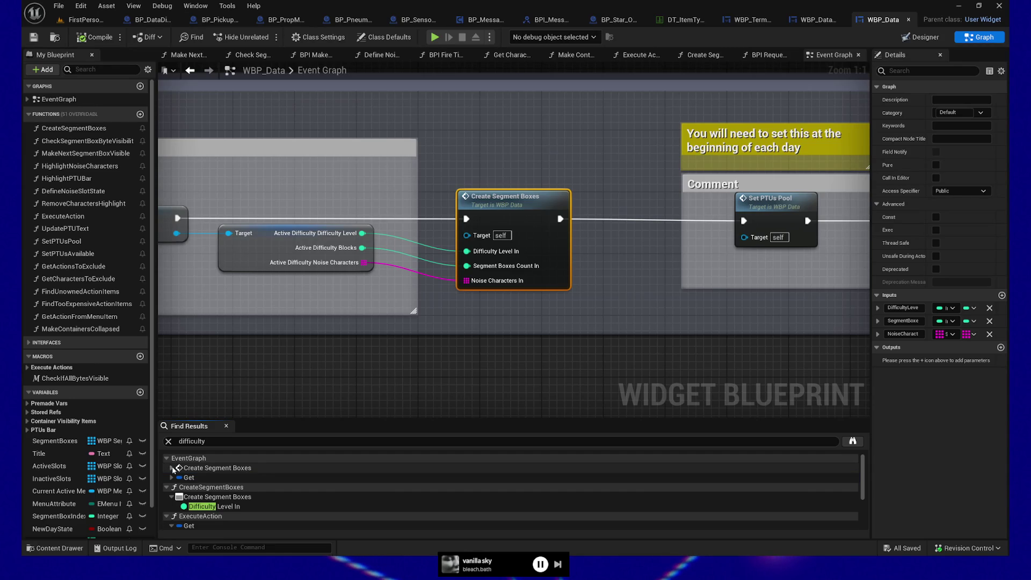
{"action": "left_click", "coordinate": [211, 508]}
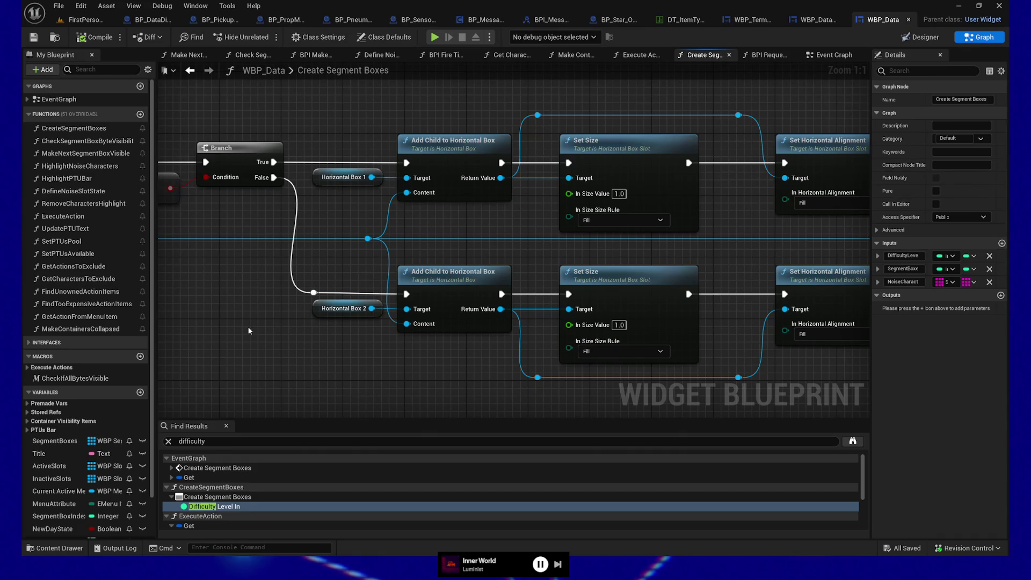
- Pan Create Segment Boxes back to its For Loop and entry node, then bring up the Content Drawer
{"action": "mouse_move", "coordinate": [249, 331]}
{"action": "left_mouse_down"}
{"action": "mouse_move", "coordinate": [642, 277]}
{"action": "mouse_move", "coordinate": [525, 267]}
{"action": "mouse_move", "coordinate": [352, 274]}
{"action": "mouse_move", "coordinate": [385, 305]}
{"action": "mouse_move", "coordinate": [534, 288]}
{"action": "left_mouse_up"}
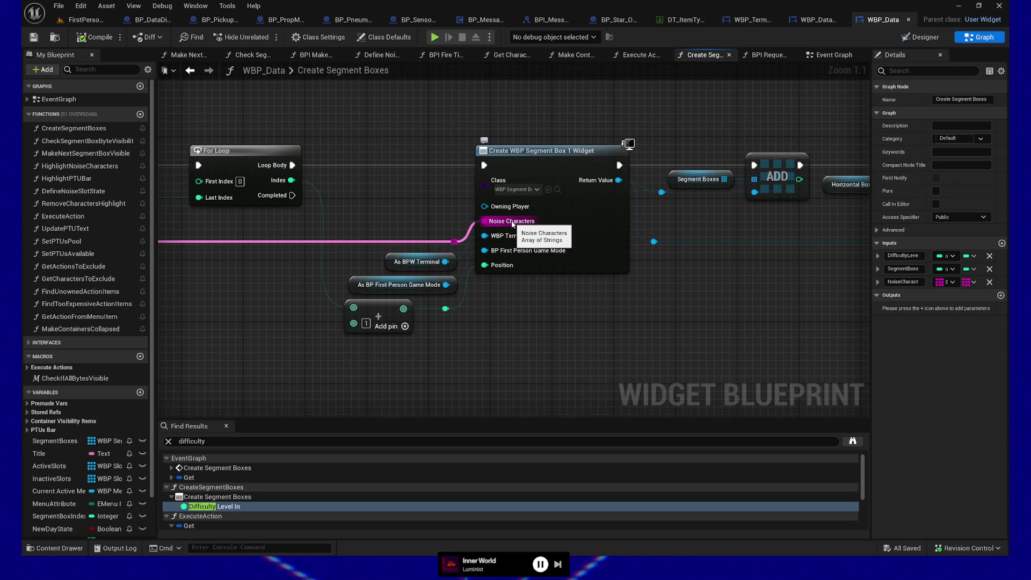
{"action": "mouse_move", "coordinate": [380, 248]}
{"action": "left_mouse_down"}
{"action": "mouse_move", "coordinate": [392, 248]}
{"action": "mouse_move", "coordinate": [414, 341]}
{"action": "mouse_move", "coordinate": [441, 342]}
{"action": "left_mouse_up"}
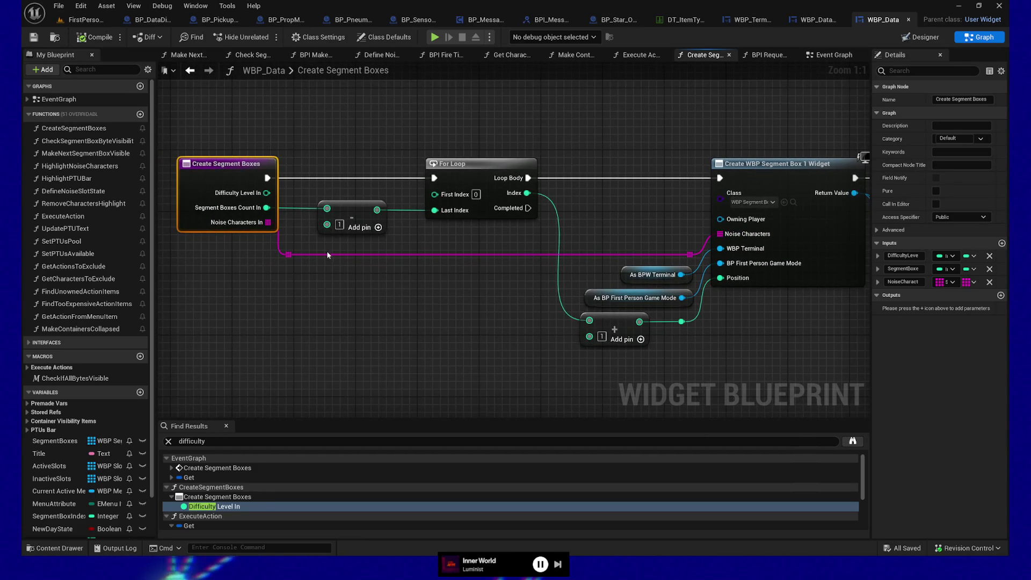
{"action": "left_click", "coordinate": [49, 549]}
{"action": "type", "text": "game"}
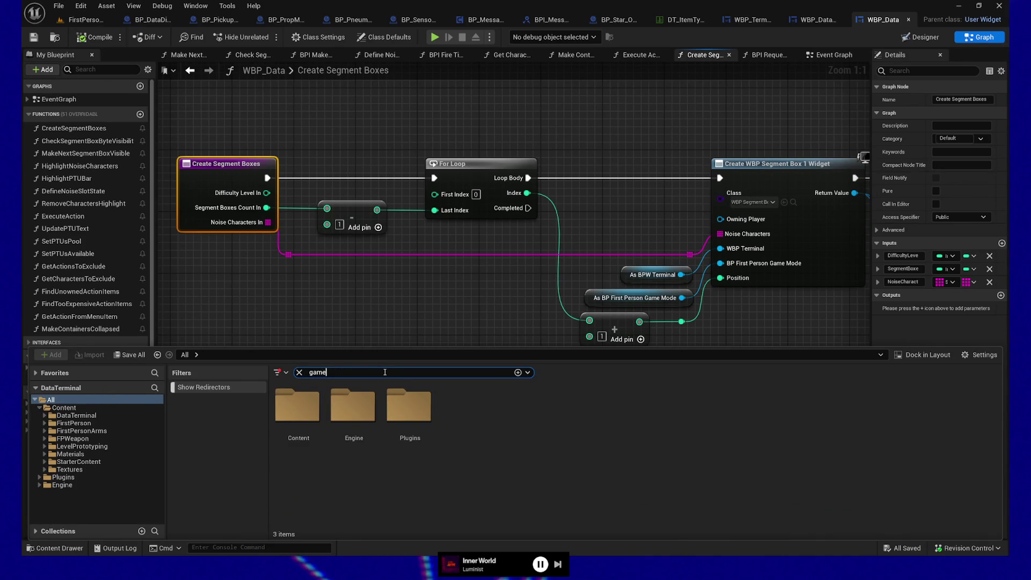
- Search the Content Drawer for 'mode' and open BP_FirstPersonGameMode
{"action": "type", "text": "mode"}
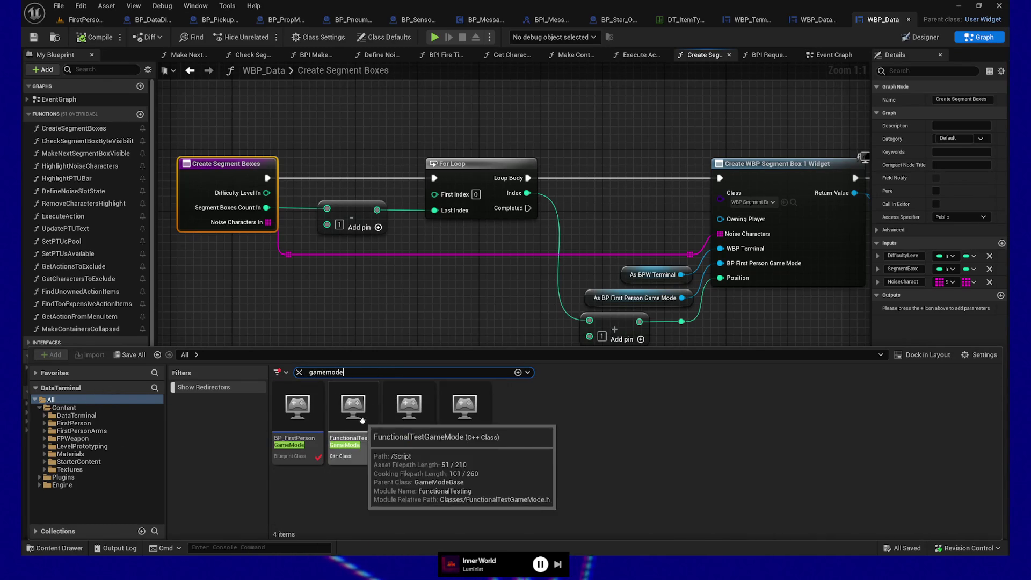
{"action": "double_click", "coordinate": [286, 427]}
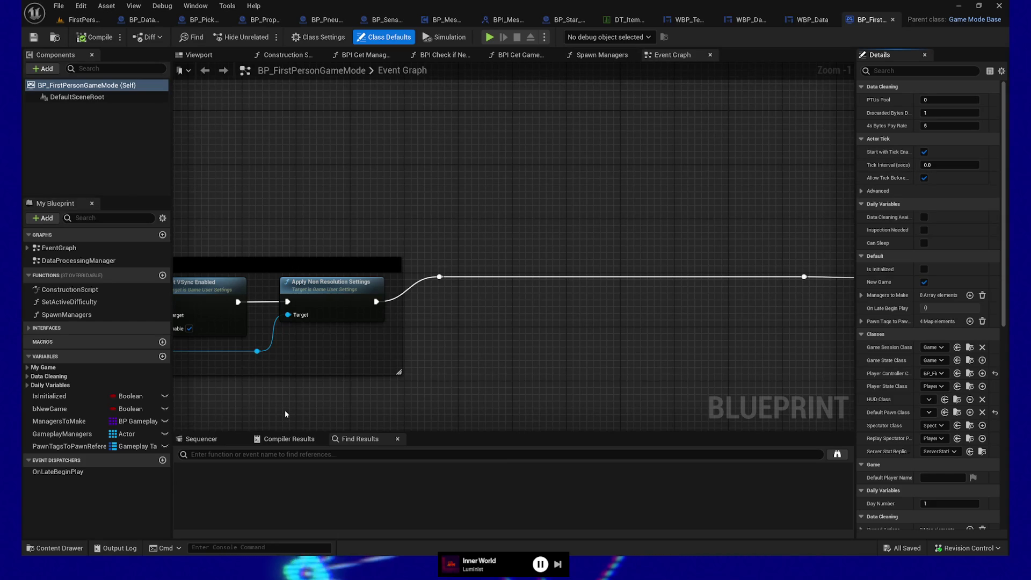
- Zoom out around the VSync comment and open the Set Active Difficulty function
{"action": "mouse_move", "coordinate": [434, 201]}
{"action": "left_mouse_down"}
{"action": "mouse_move", "coordinate": [661, 176]}
{"action": "mouse_move", "coordinate": [370, 231]}
{"action": "mouse_move", "coordinate": [371, 245]}
{"action": "mouse_move", "coordinate": [302, 319]}
{"action": "left_mouse_up"}
{"action": "scroll", "coordinate": [486, 167], "scroll_direction": "down", "scroll_amount": 3}
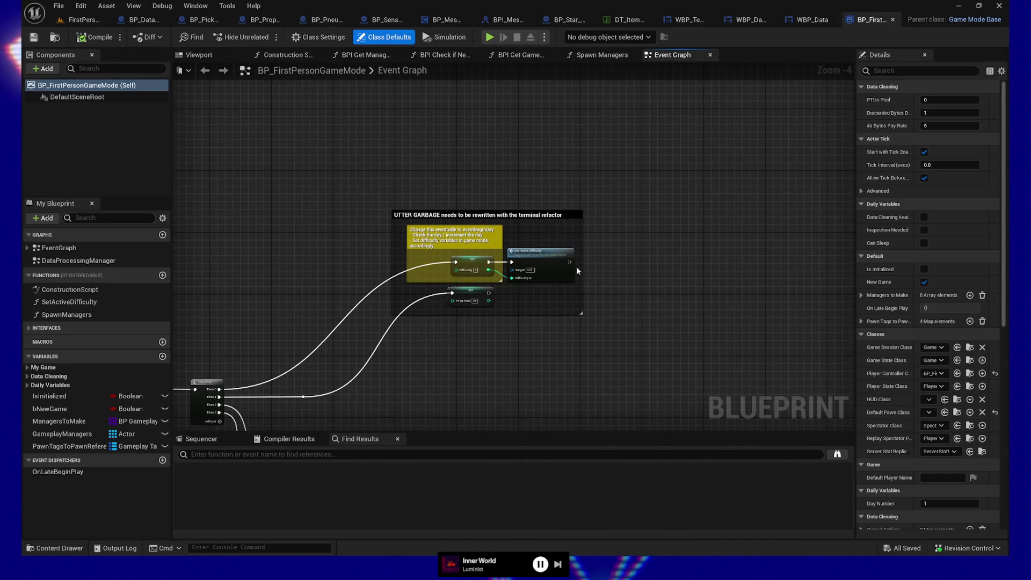
{"action": "double_click", "coordinate": [539, 257]}
{"action": "scroll", "coordinate": [459, 331], "scroll_direction": "up", "scroll_amount": 4}
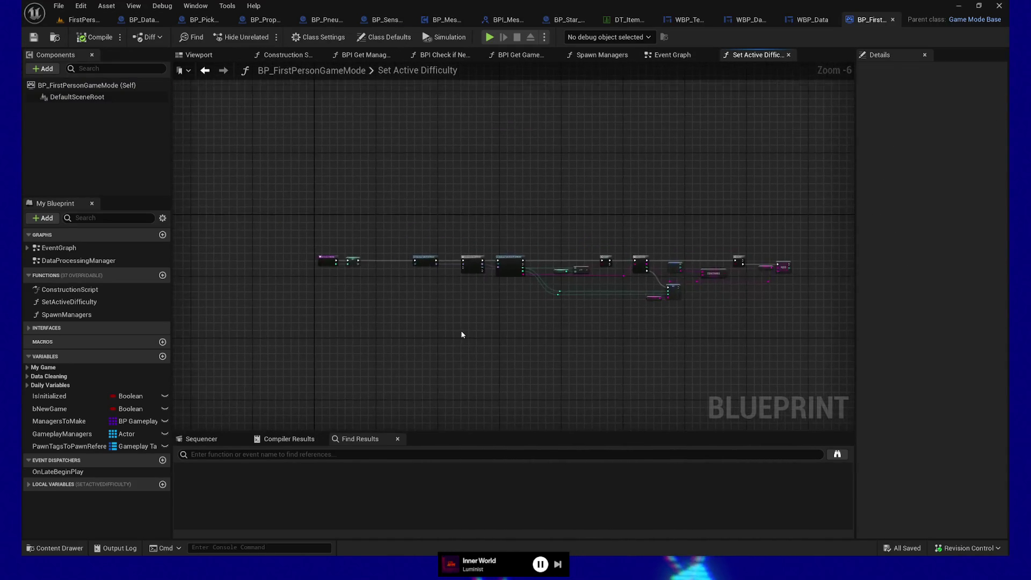
{"action": "left_click_drag", "start_coordinate": [461, 295], "coordinate": [655, 350]}
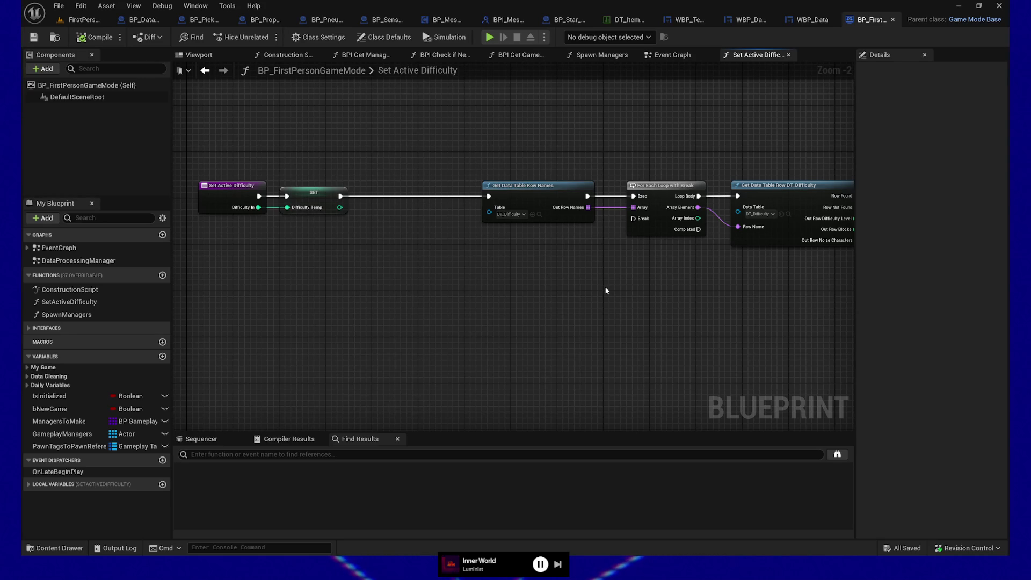
{"action": "scroll", "coordinate": [530, 340], "scroll_direction": "up", "scroll_amount": 2}
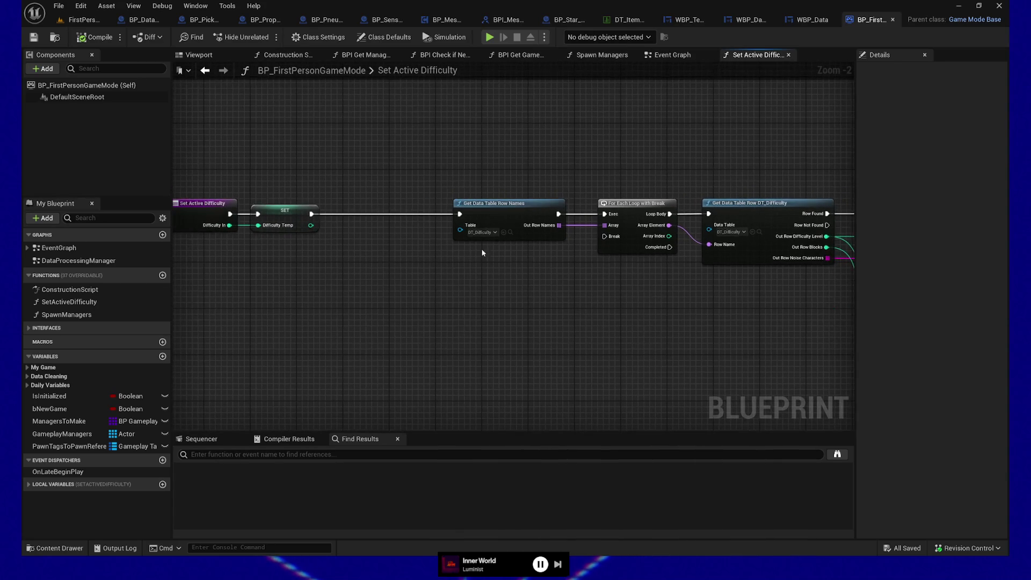
- Search the Content Drawer for 'dt_diffic' and open the DT_Difficulty data table
{"action": "left_click", "coordinate": [43, 549]}
{"action": "left_click", "coordinate": [391, 375]}
{"action": "type", "text": "dt_diffu"}
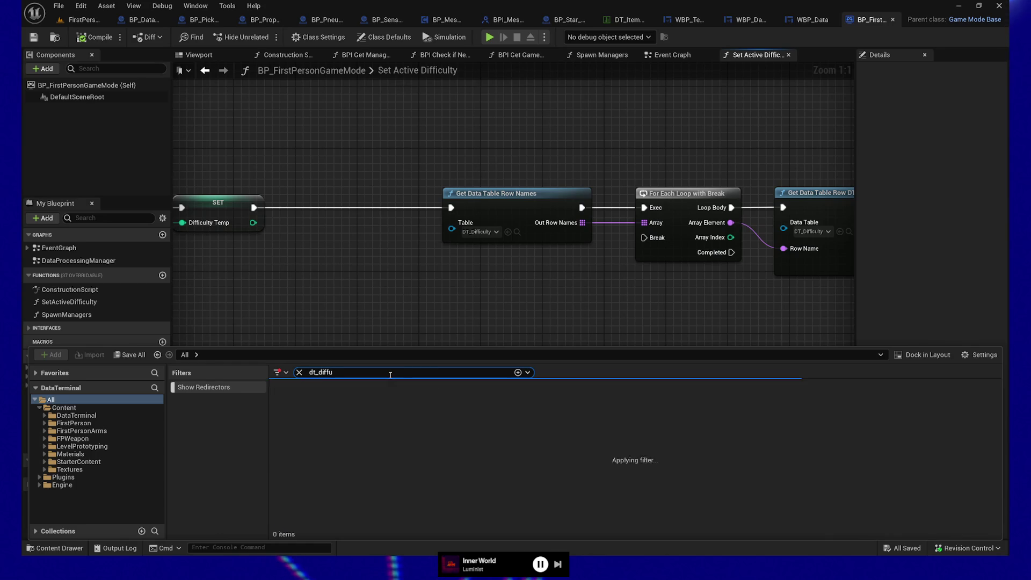
{"action": "key", "text": "BackSpace"}
{"action": "type", "text": "ic"}
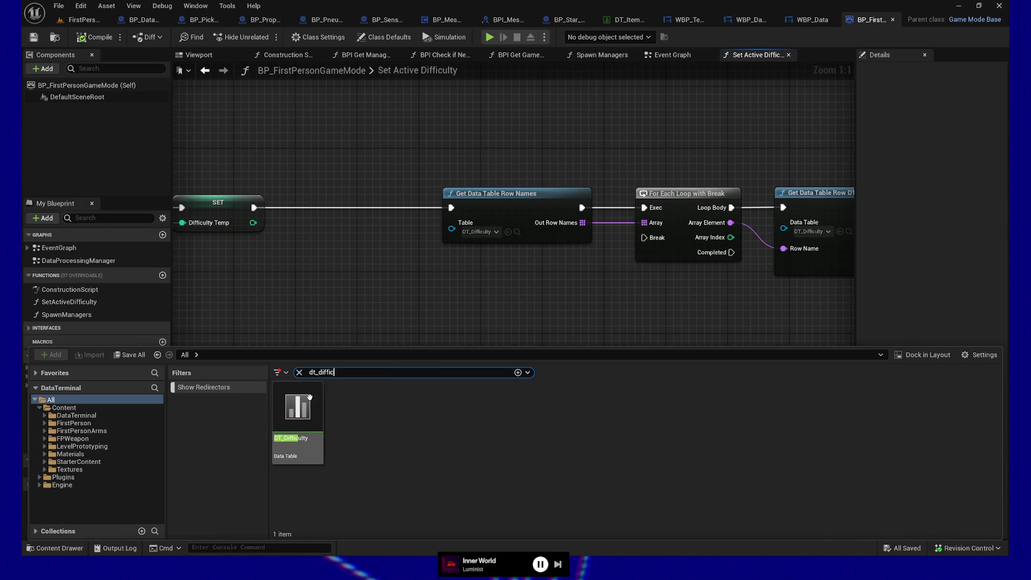
{"action": "double_click", "coordinate": [299, 407]}
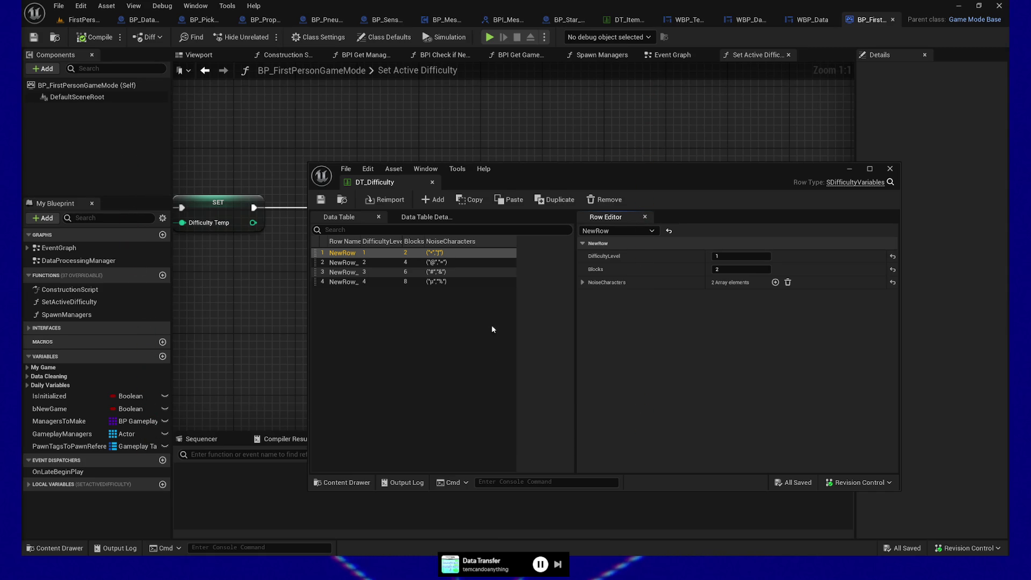
- Dock the floating DT_Difficulty data table window as a tab in the main editor's tab bar
{"action": "left_click_drag", "start_coordinate": [529, 179], "coordinate": [550, 186]}
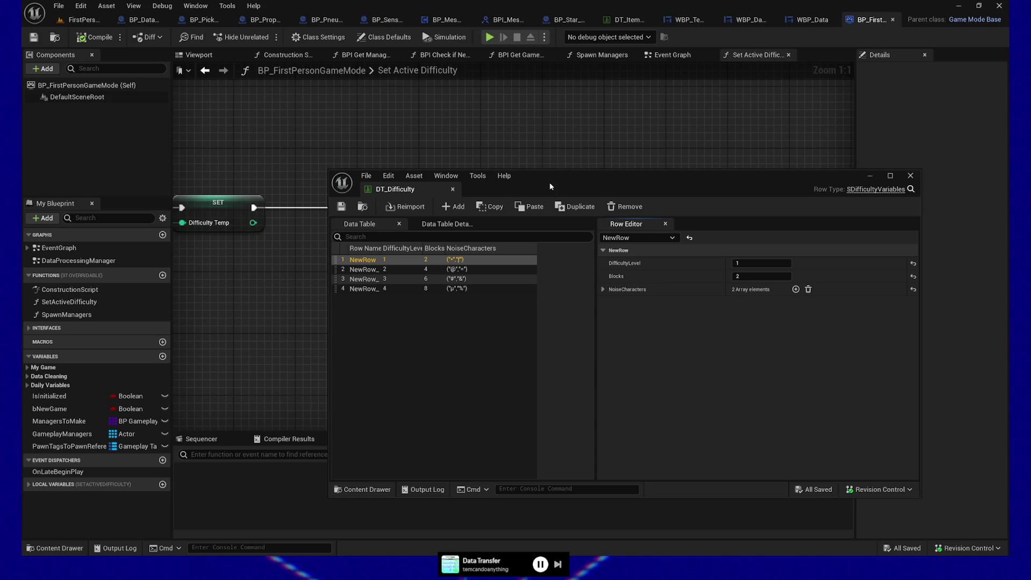
{"action": "left_click_drag", "start_coordinate": [399, 189], "coordinate": [873, 20]}
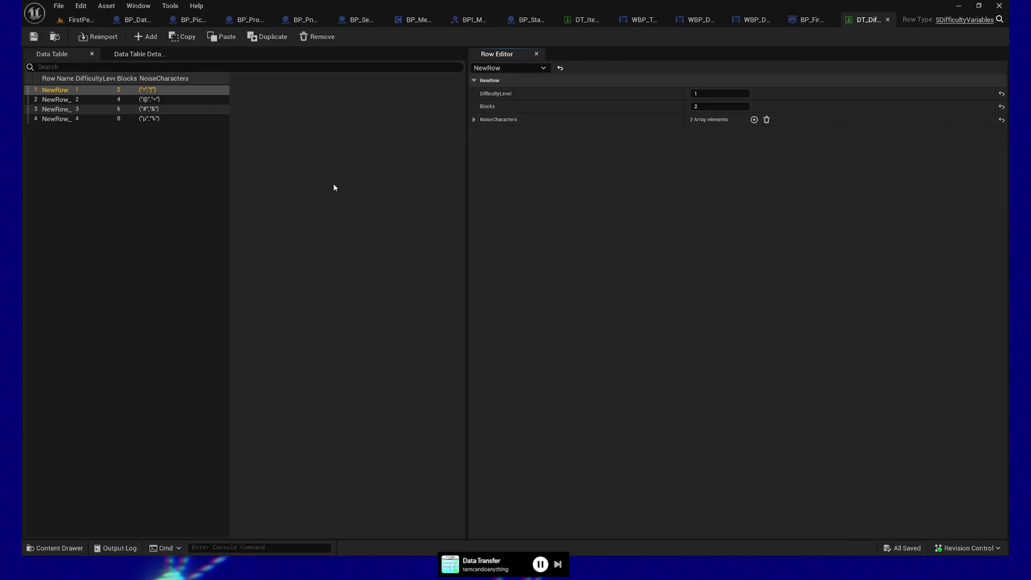